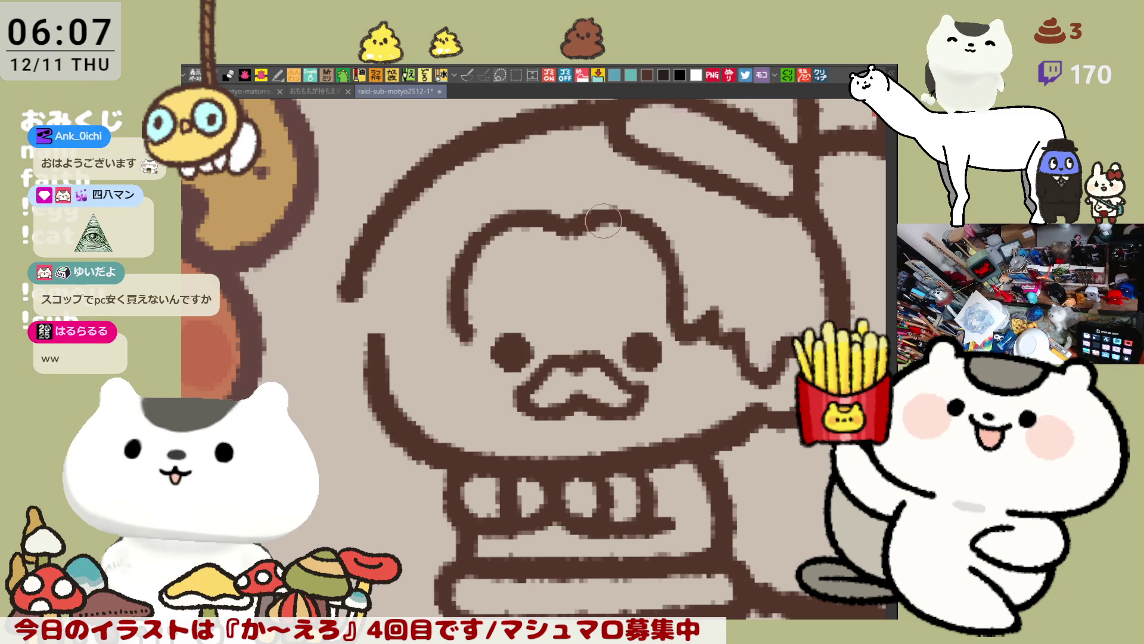
Draw a short curl at the face's left and the hair outline along the face.
drag(422, 323, 469, 345)
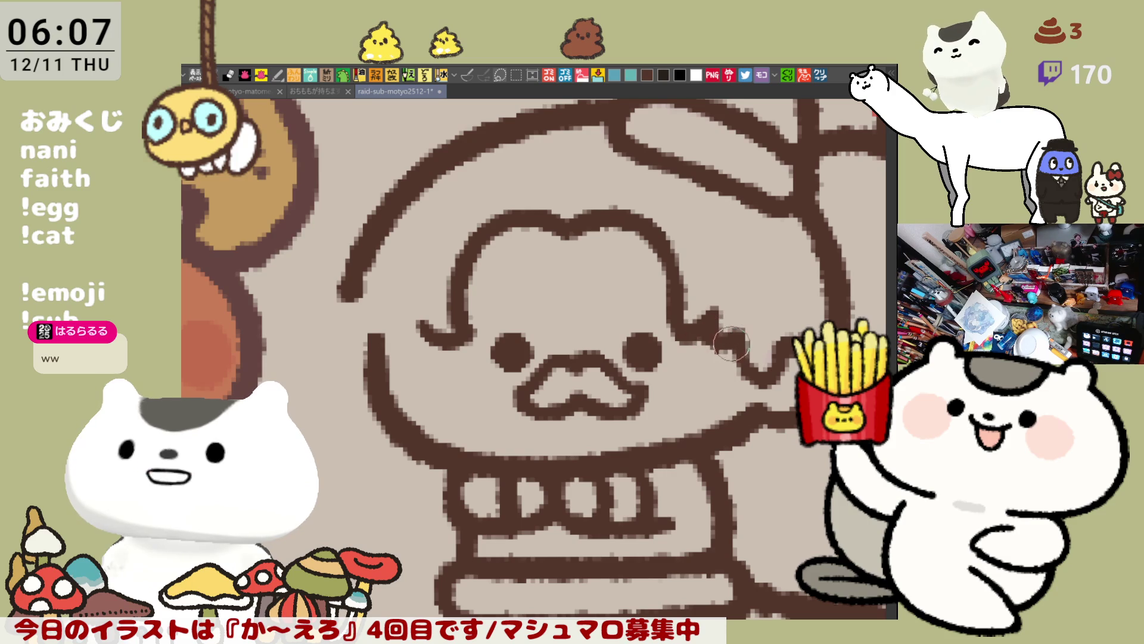
mouse_move(715, 337)
mouse_down()
mouse_move(734, 376)
mouse_move(750, 361)
mouse_up()
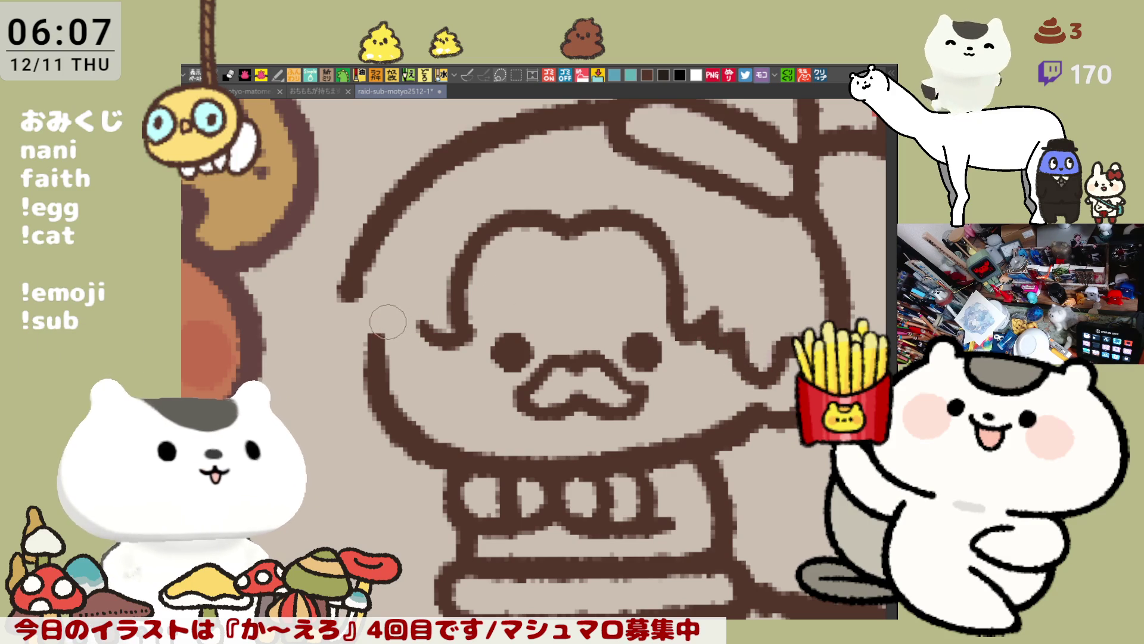
mouse_move(376, 312)
mouse_down()
mouse_move(417, 333)
mouse_move(374, 307)
mouse_up()
Undo and redo the left outline arc repeatedly until it looks right.
key(ctrl+z)
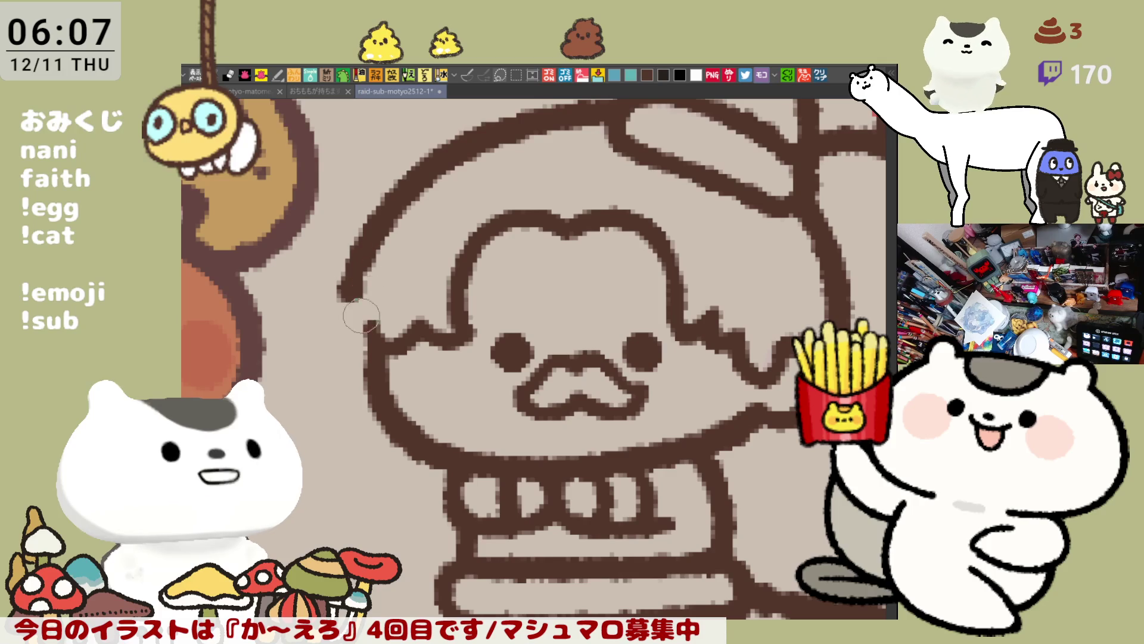
key(ctrl+z)
key(ctrl+y)
key(ctrl+z)
key(ctrl+y)
key(ctrl+z)
key(ctrl+y)
key(ctrl+z)
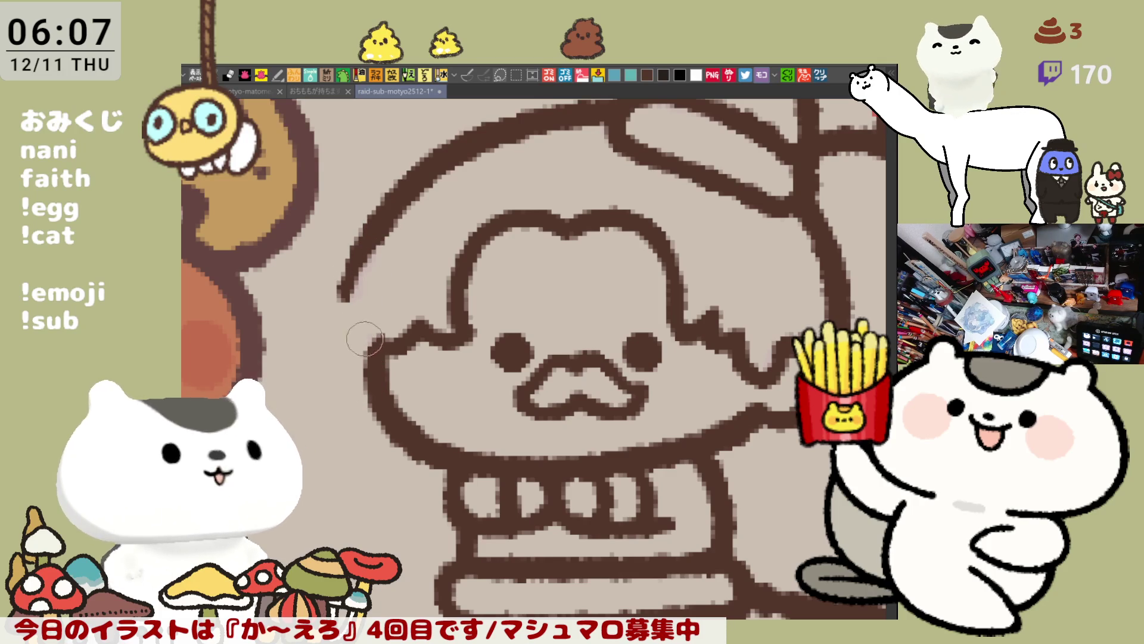
key(ctrl+y)
key(ctrl+z)
key(ctrl+y)
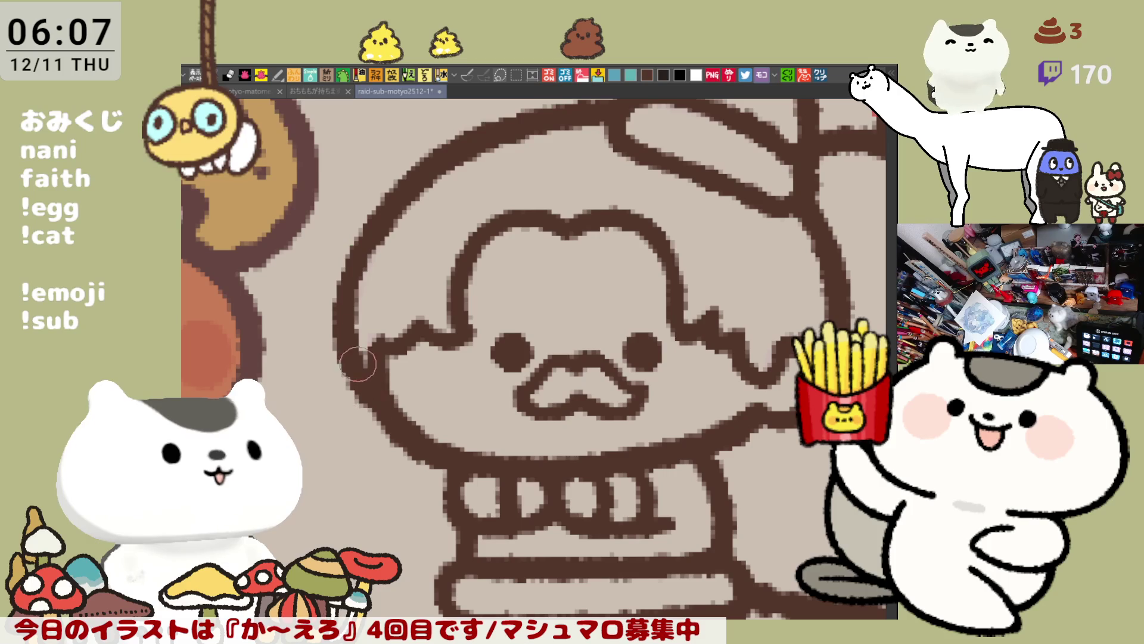
key(ctrl+z)
key(ctrl+y)
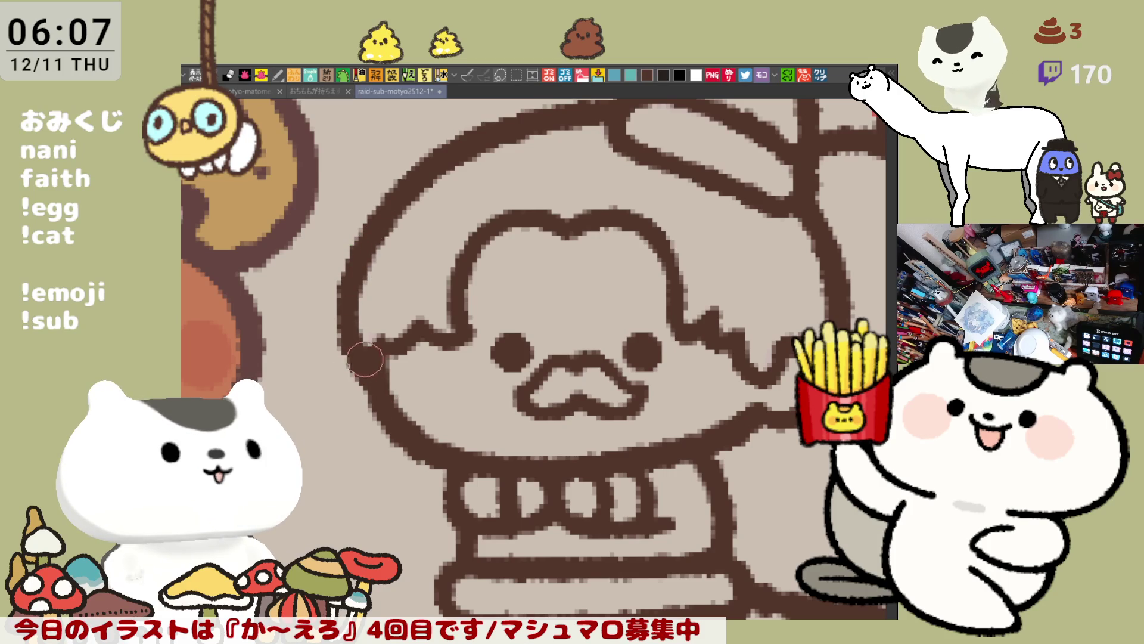
Bring the lower part of the hatted character into view.
scroll(514, 388, down, 2)
scroll(592, 325, up, 2)
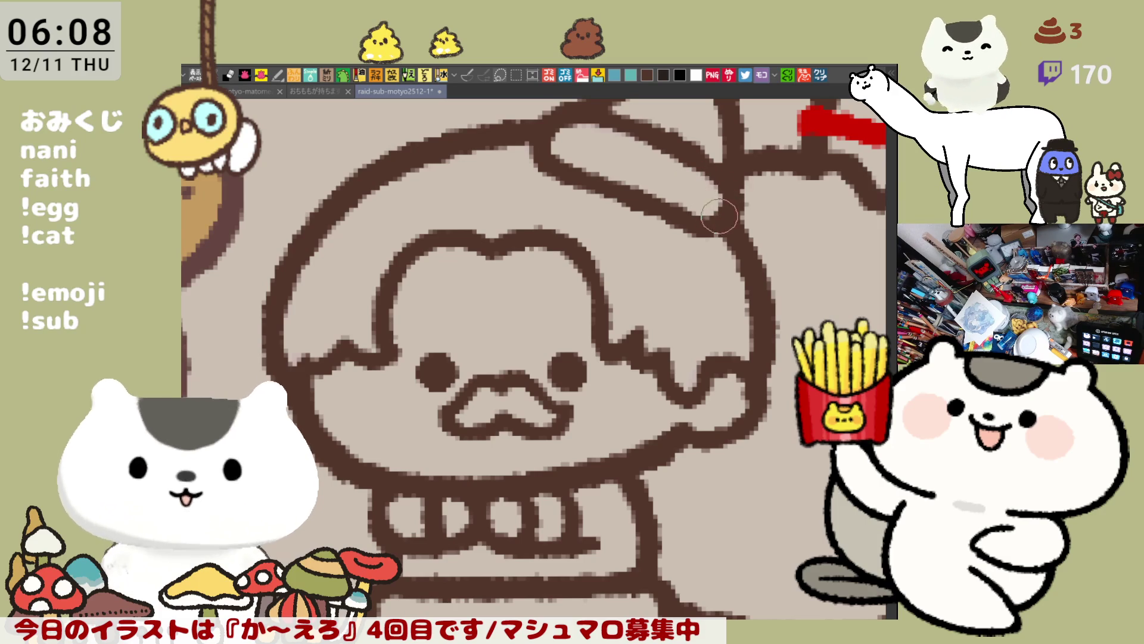
scroll(721, 238, up, 2)
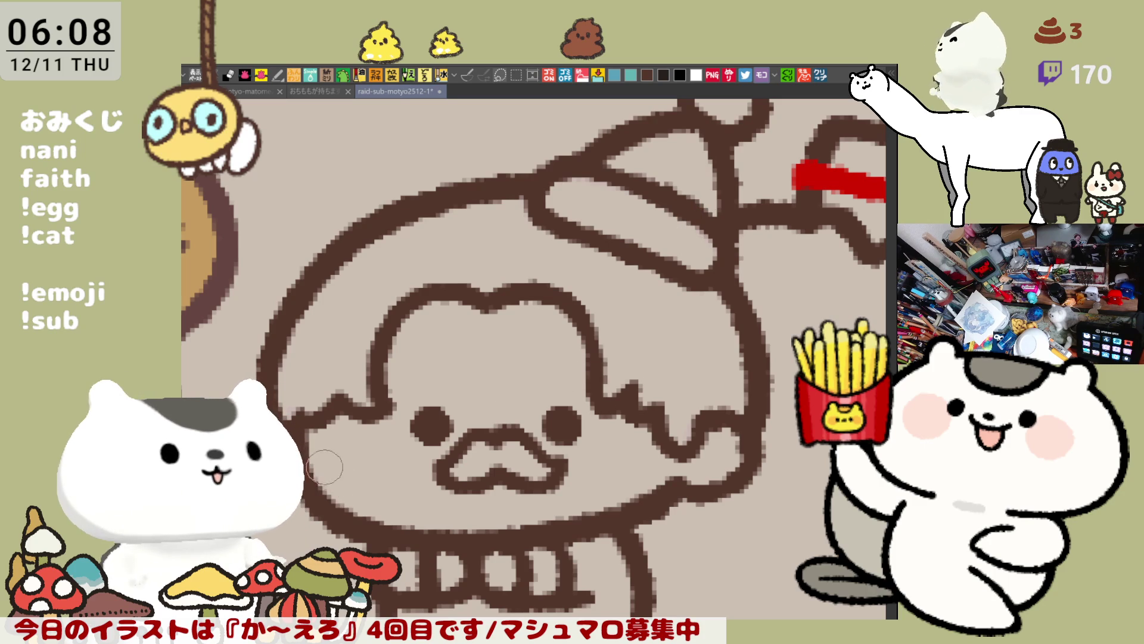
drag(501, 458, 557, 351)
scroll(569, 349, down, 6)
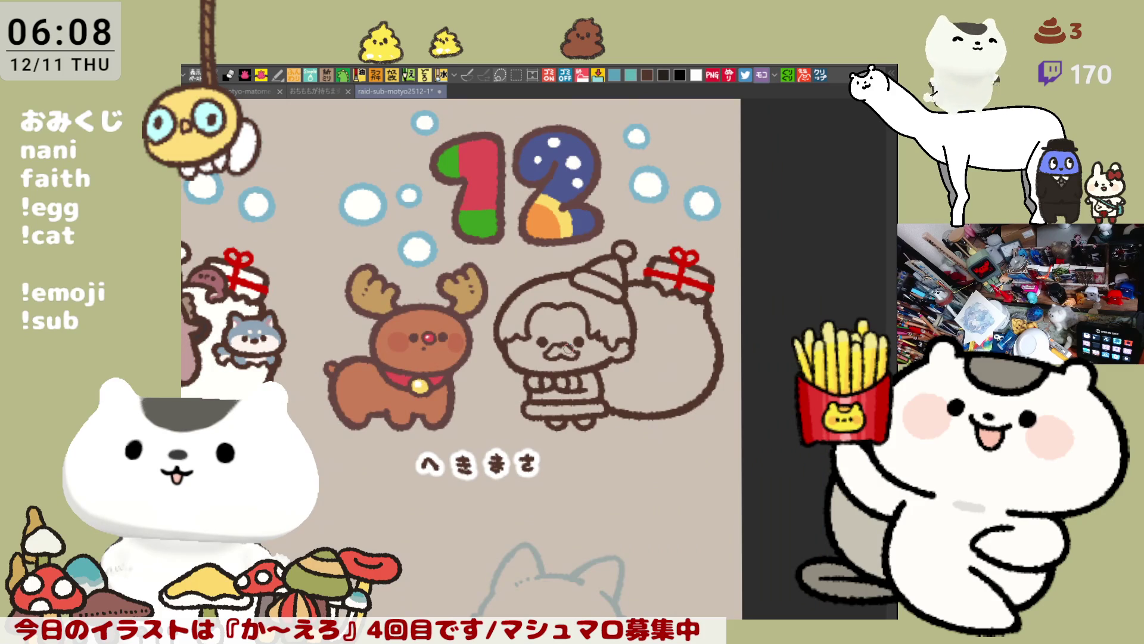
Draw the sack's curved brown outline down from the hat's right edge, redrawing until satisfied.
scroll(569, 348, up, 7)
scroll(573, 347, down, 4)
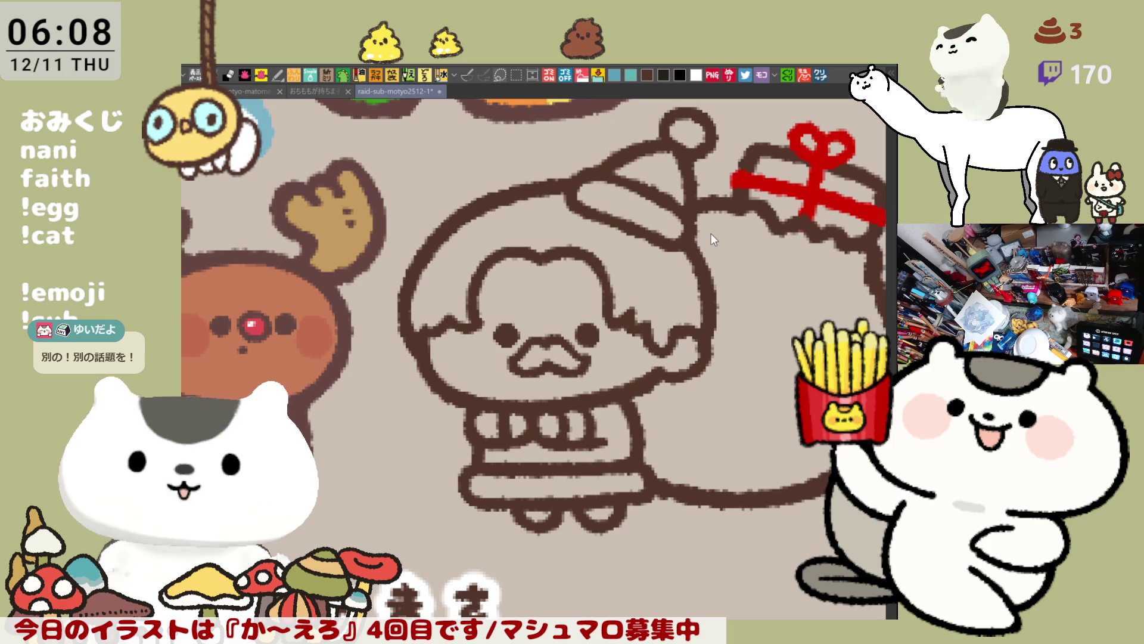
mouse_move(700, 223)
mouse_down()
mouse_move(735, 253)
mouse_move(705, 241)
mouse_move(745, 387)
mouse_up()
key(ctrl+z)
key(ctrl+z)
drag(699, 213, 739, 376)
key(ctrl+z)
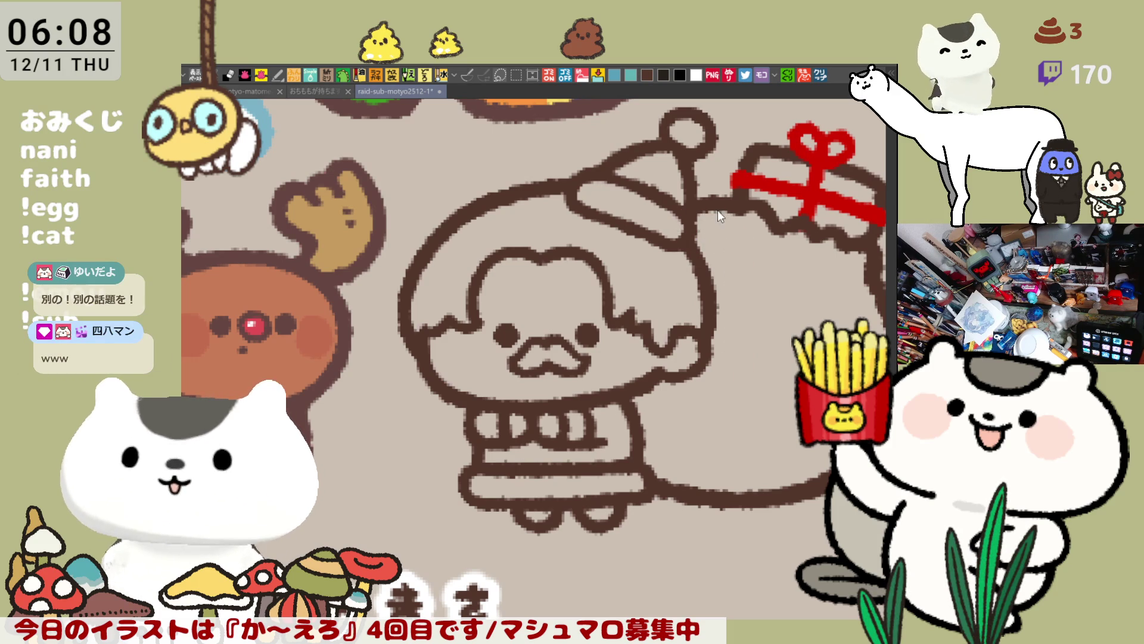
mouse_move(701, 222)
mouse_down()
mouse_move(728, 244)
mouse_move(739, 369)
mouse_up()
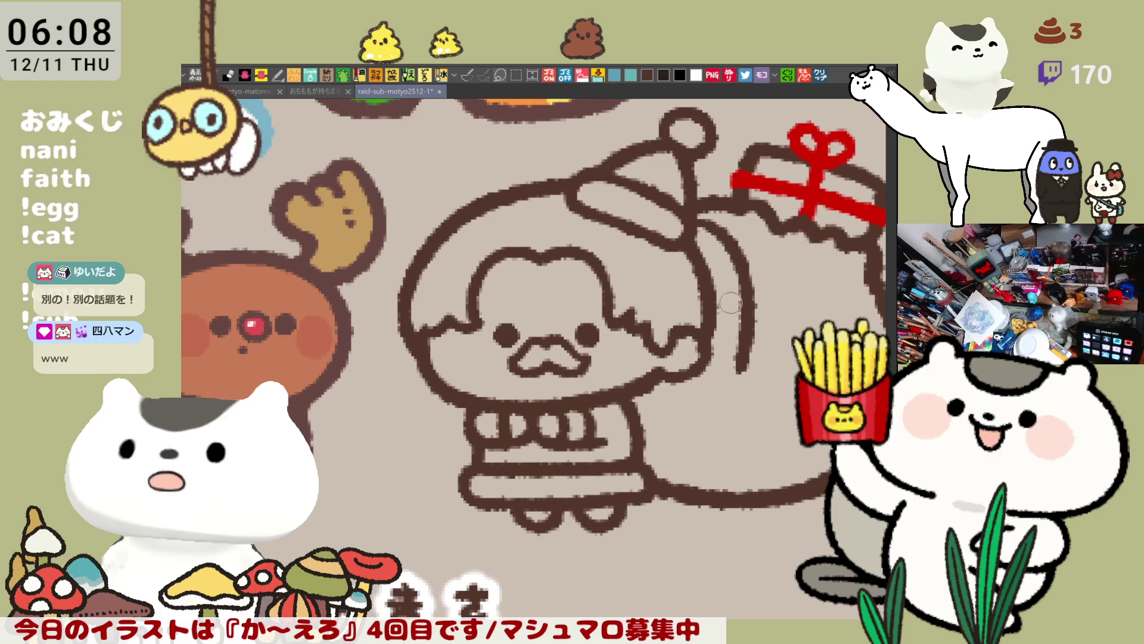
key(ctrl+z)
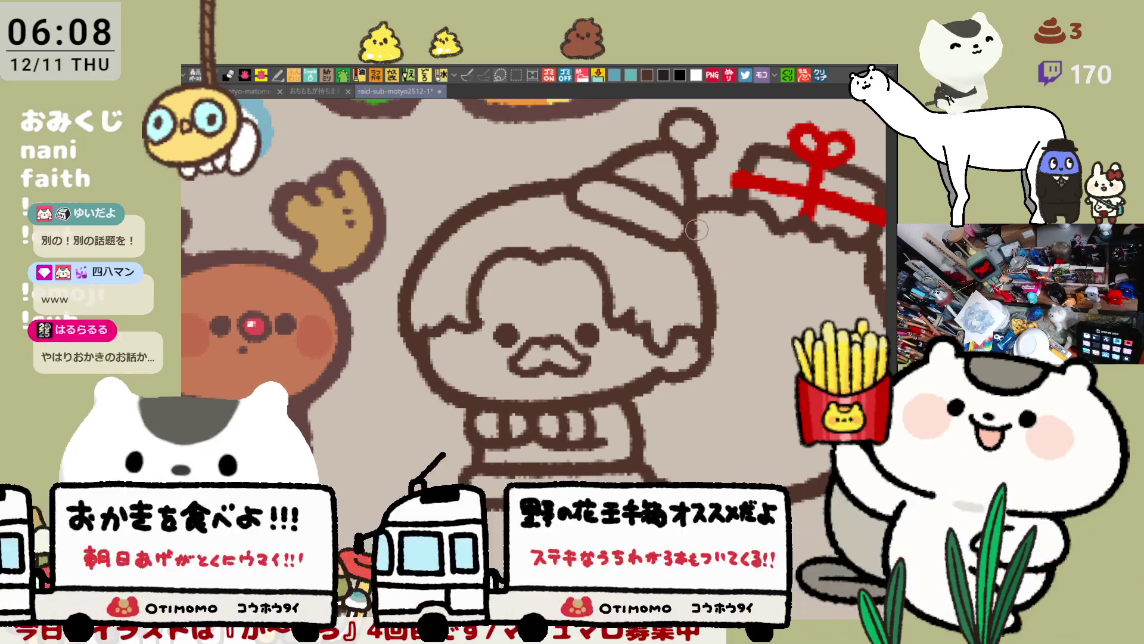
drag(698, 224, 745, 382)
key(ctrl+z)
drag(691, 219, 743, 353)
key(ctrl+z)
mouse_move(692, 219)
mouse_down()
mouse_move(743, 310)
mouse_move(742, 391)
mouse_up()
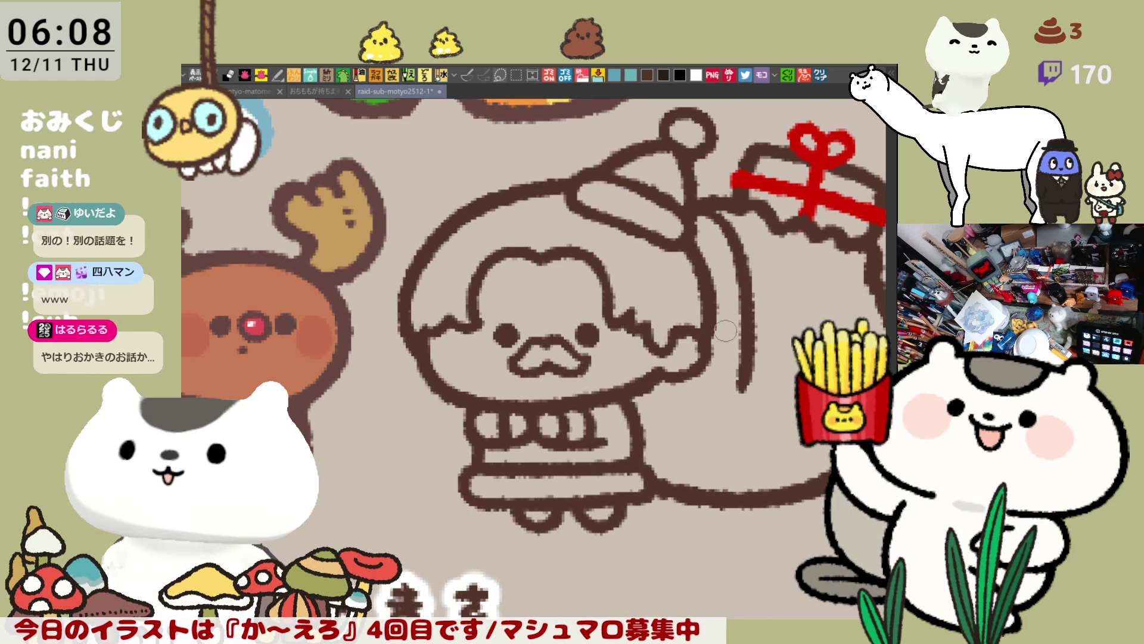
Extend the outline at the hair's lower right further to the right.
mouse_move(665, 377)
mouse_down()
mouse_move(716, 396)
mouse_move(688, 395)
mouse_move(738, 388)
mouse_up()
key(ctrl+z)
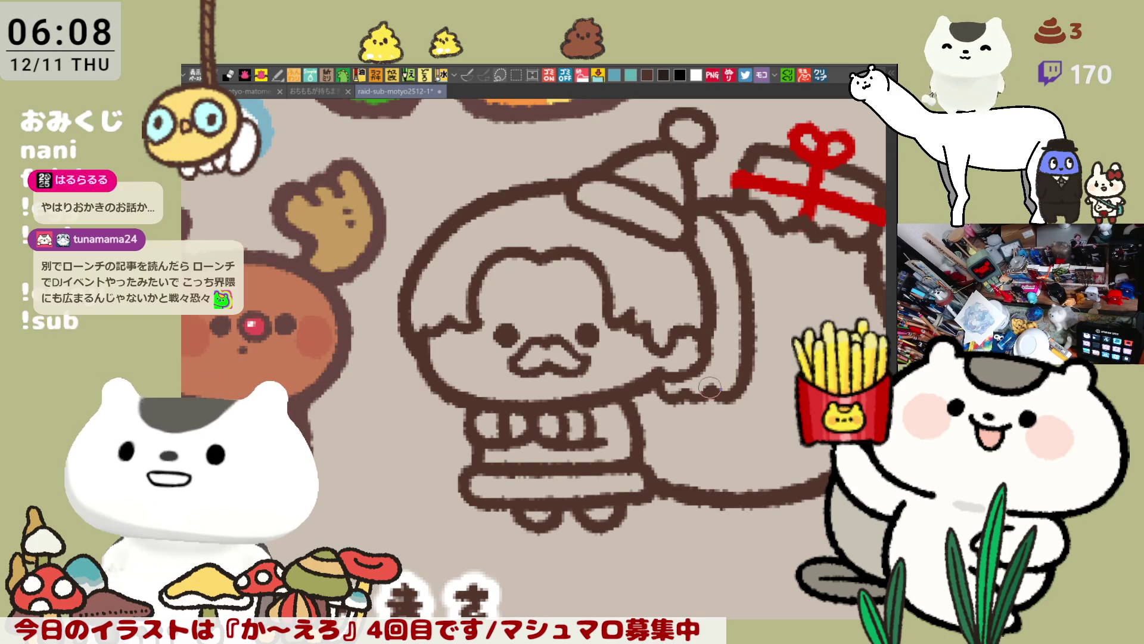
drag(700, 389, 731, 391)
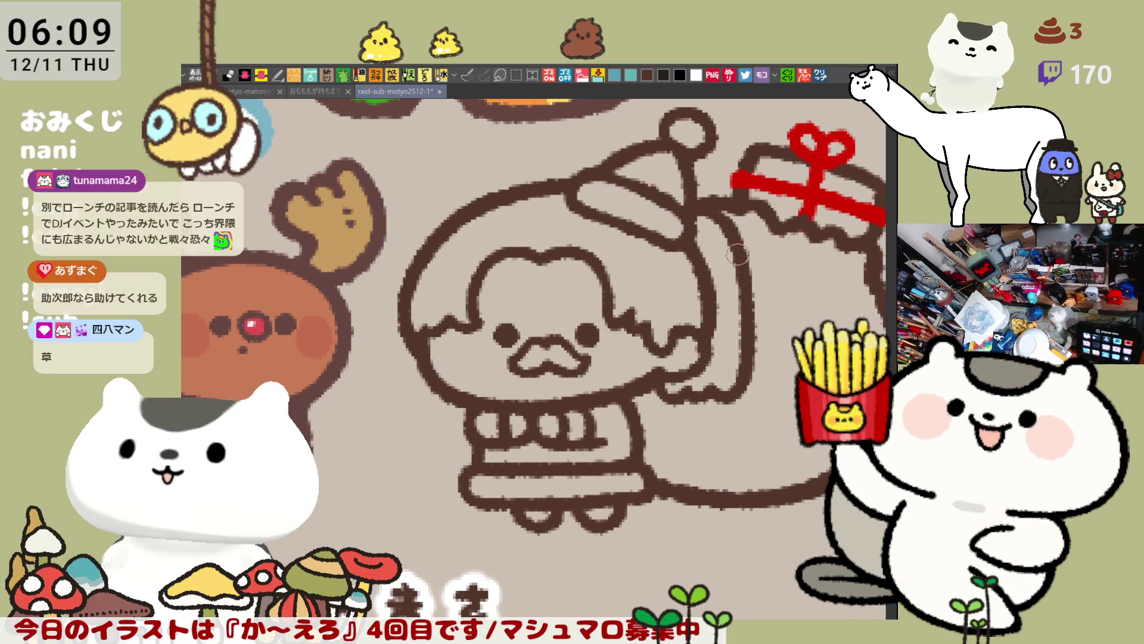
scroll(754, 344, down, 3)
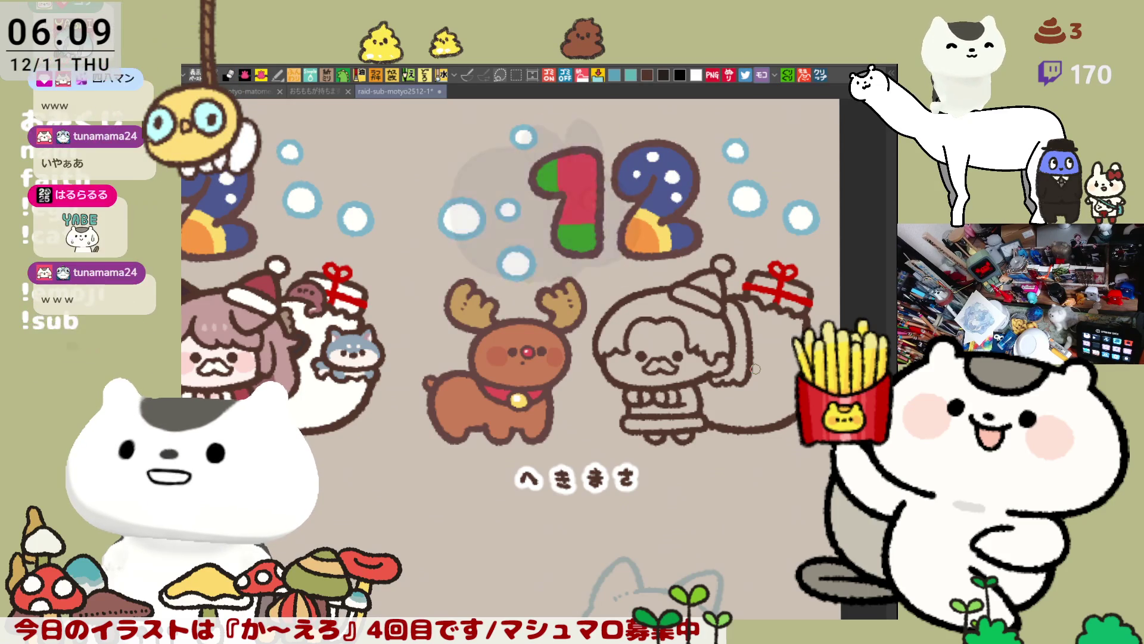
scroll(755, 369, down, 1)
scroll(755, 369, down, 1)
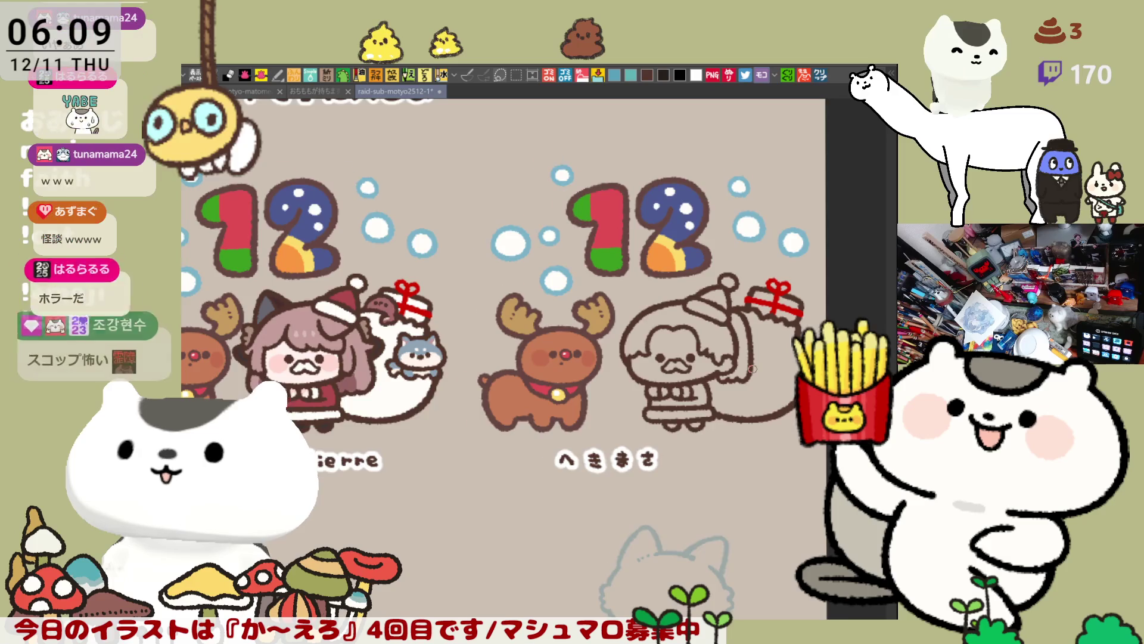
scroll(752, 369, up, 5)
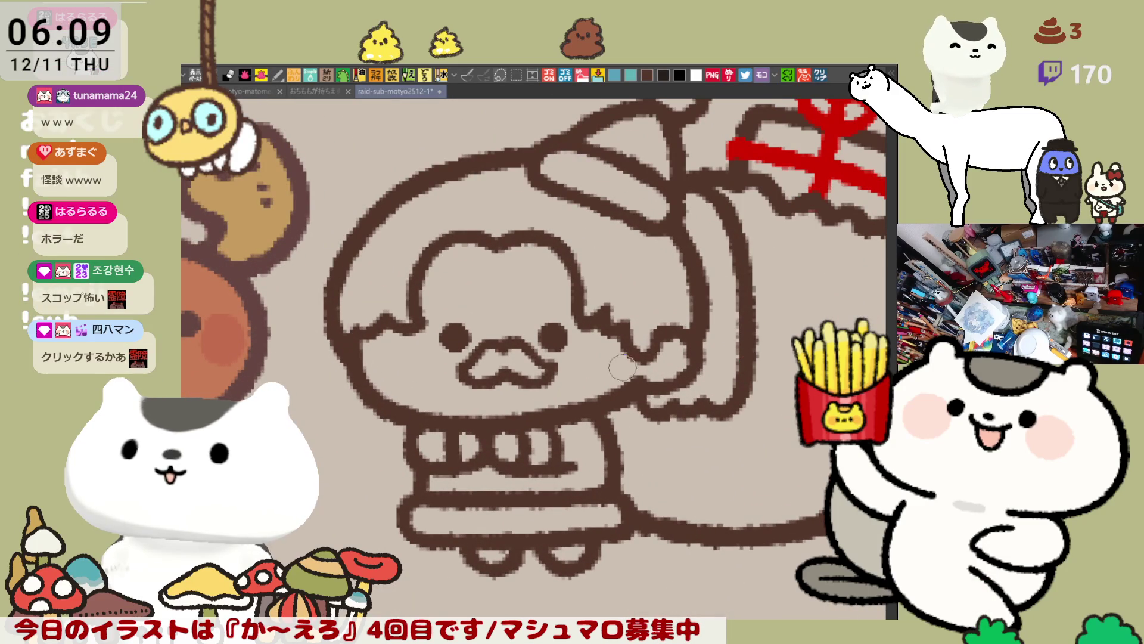
drag(609, 365, 555, 317)
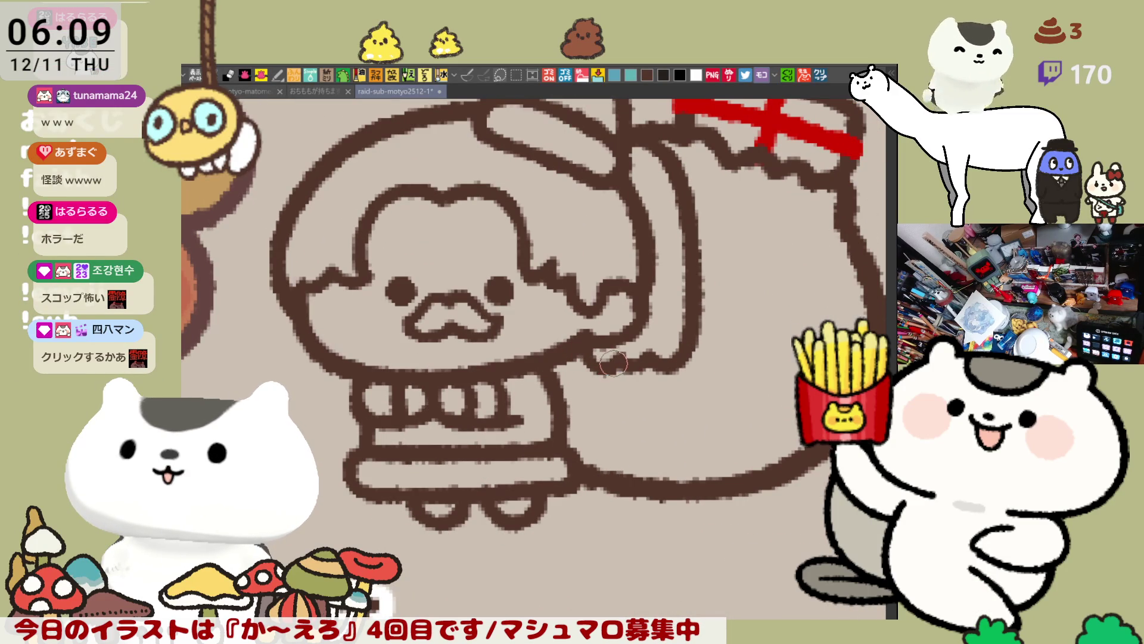
scroll(620, 370, down, 5)
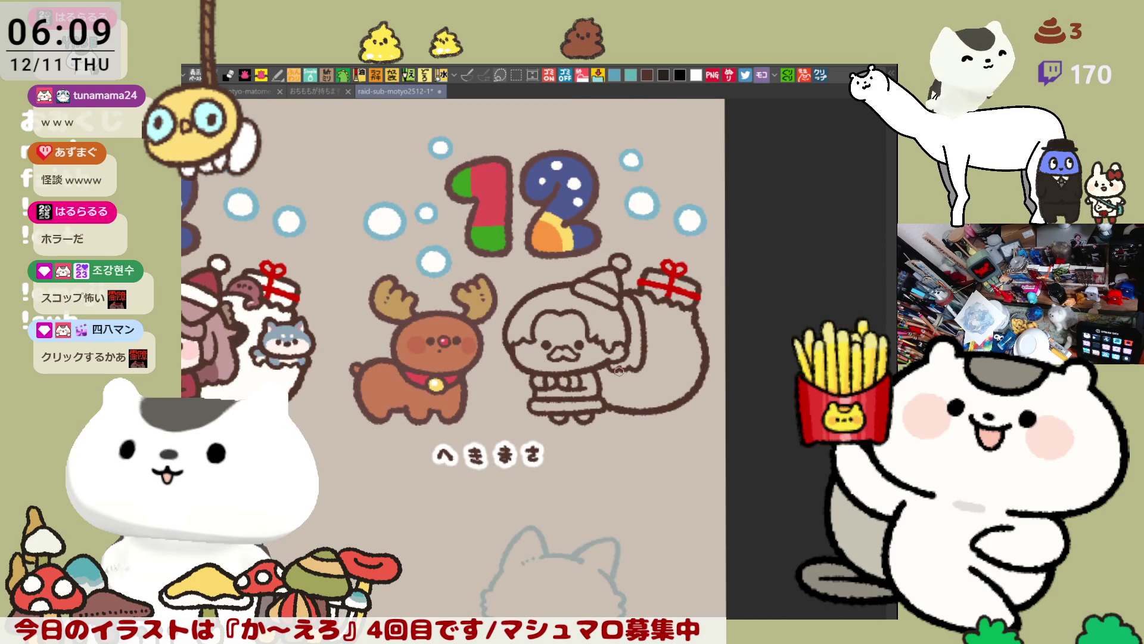
scroll(620, 370, up, 1)
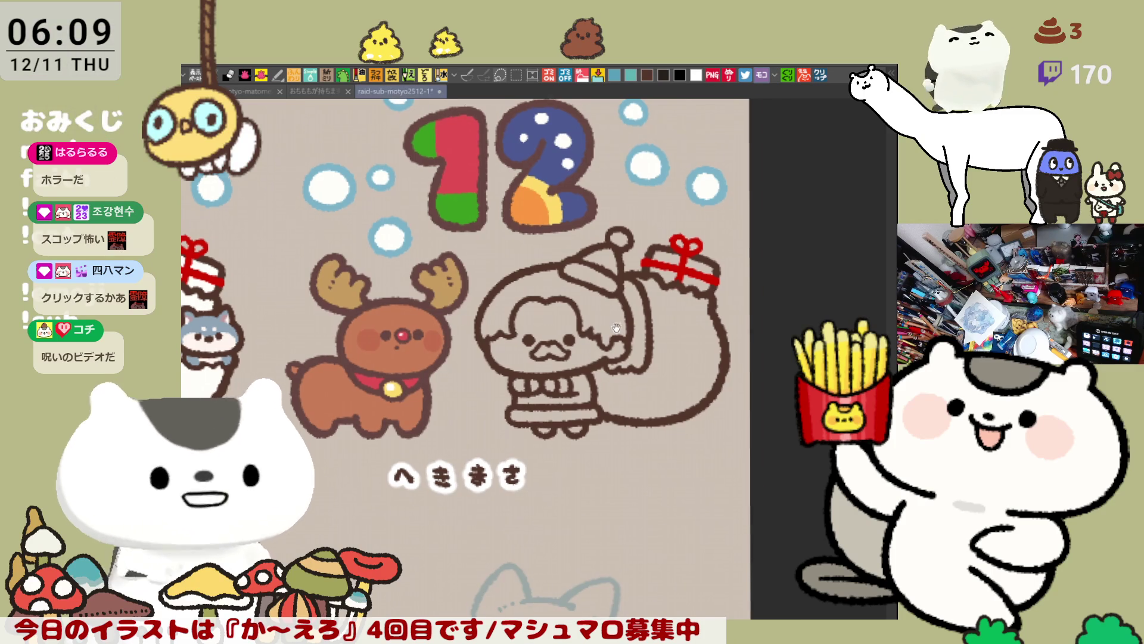
drag(409, 282, 456, 308)
mouse_move(629, 506)
mouse_down()
mouse_move(498, 276)
mouse_move(697, 470)
mouse_up()
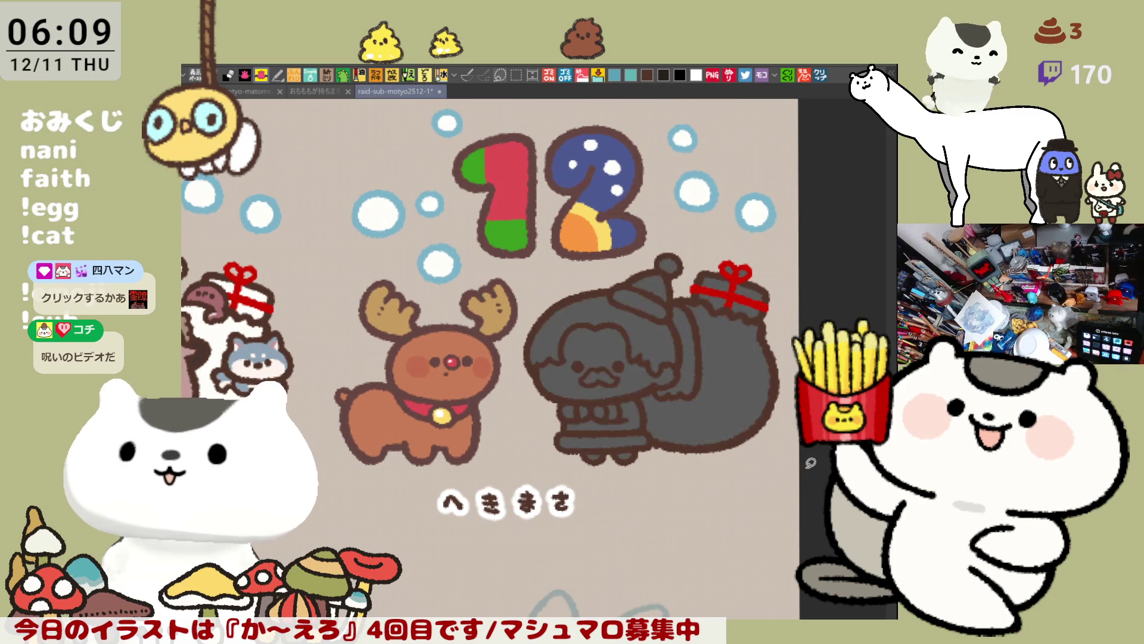
Save the illustration with the character and sack filled flat grey.
key(ctrl+s)
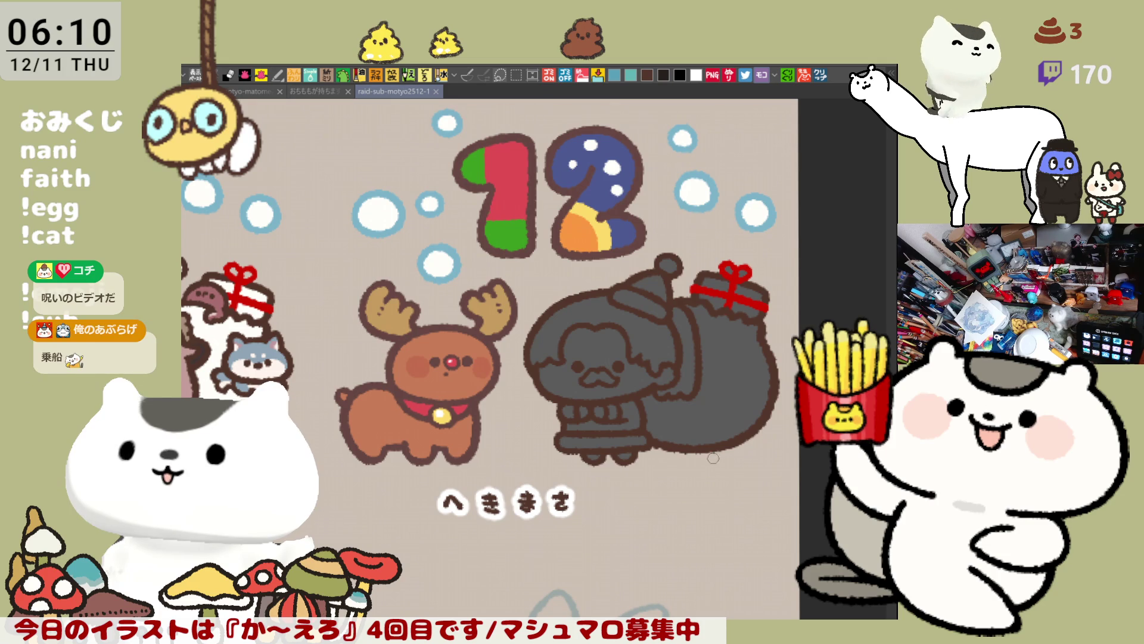
scroll(697, 442, up, 5)
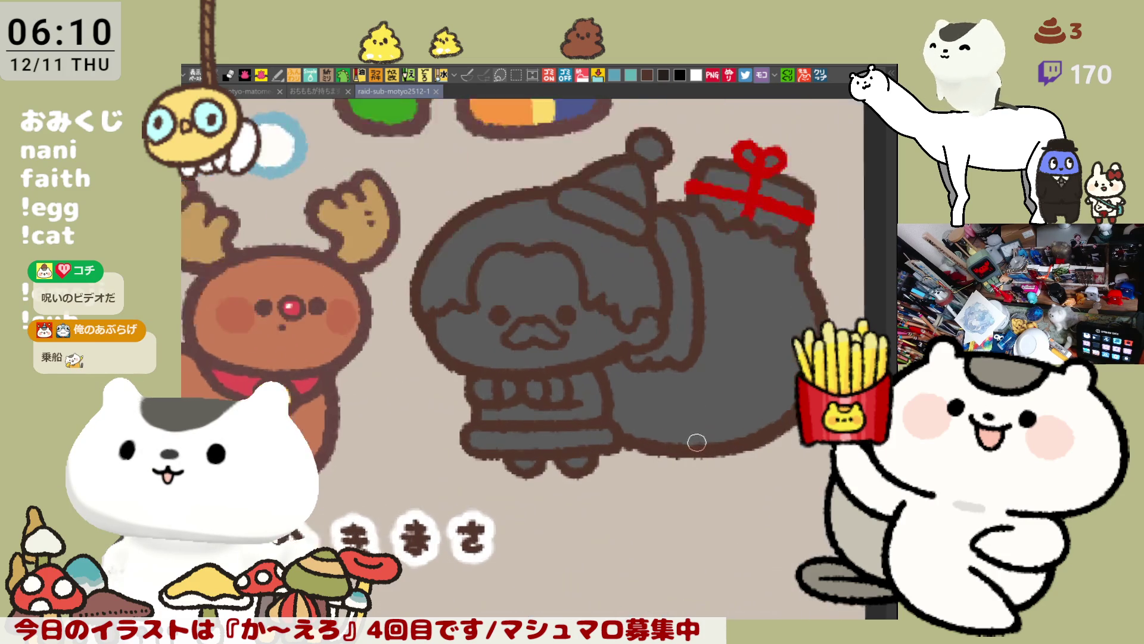
scroll(676, 429, down, 3)
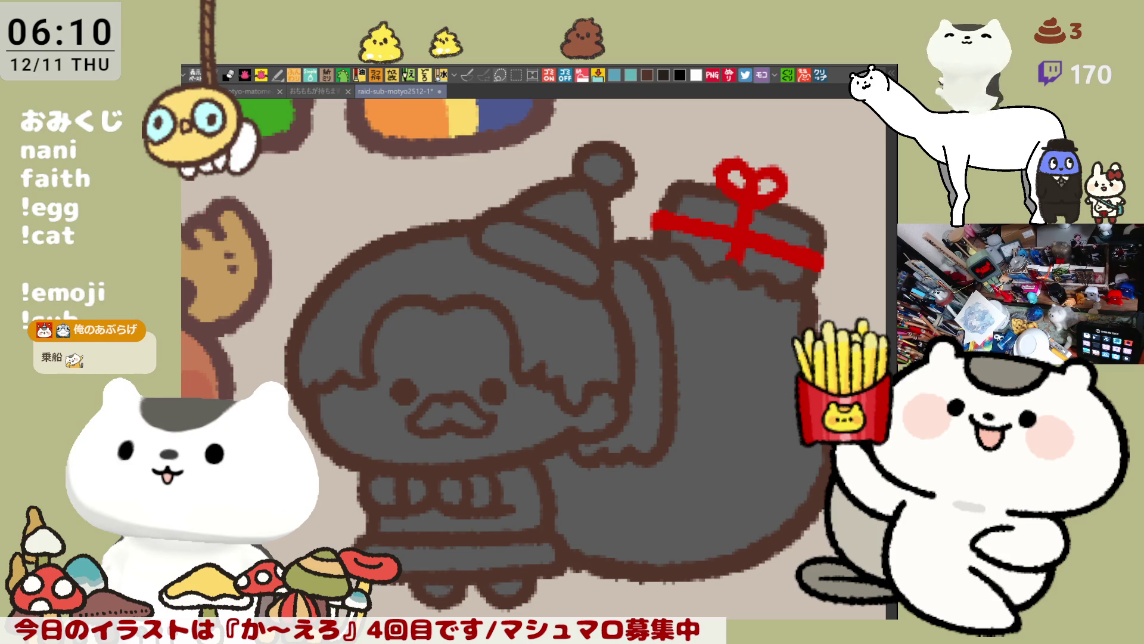
Paint the hat's pom-pom, the area under the red ribbon, and the sack white.
drag(619, 159, 593, 174)
drag(703, 200, 721, 249)
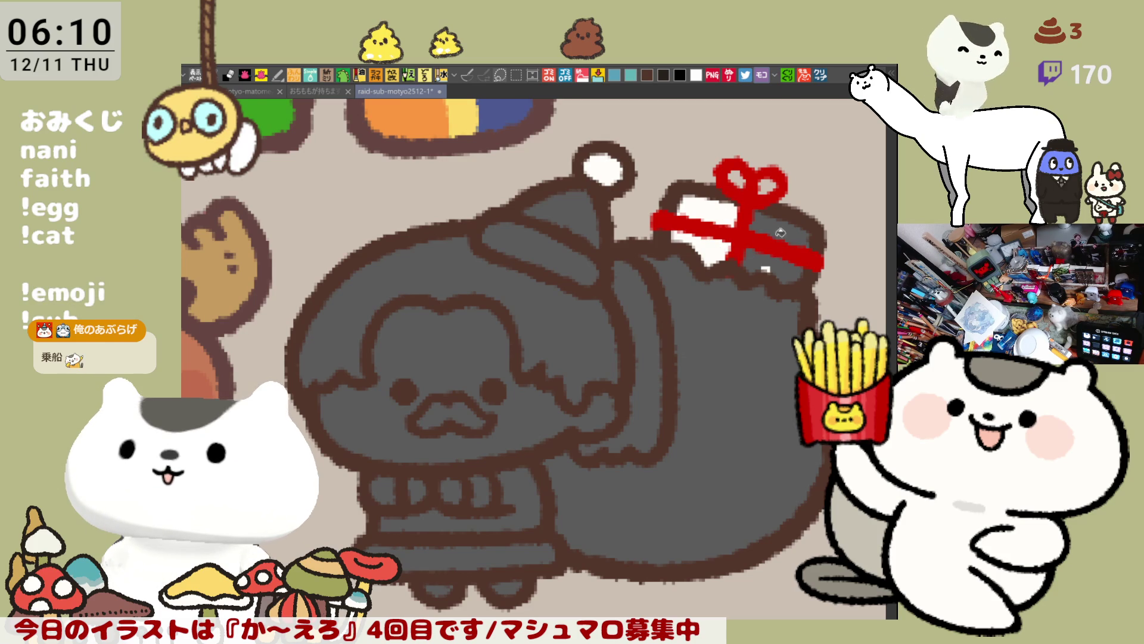
click(742, 300)
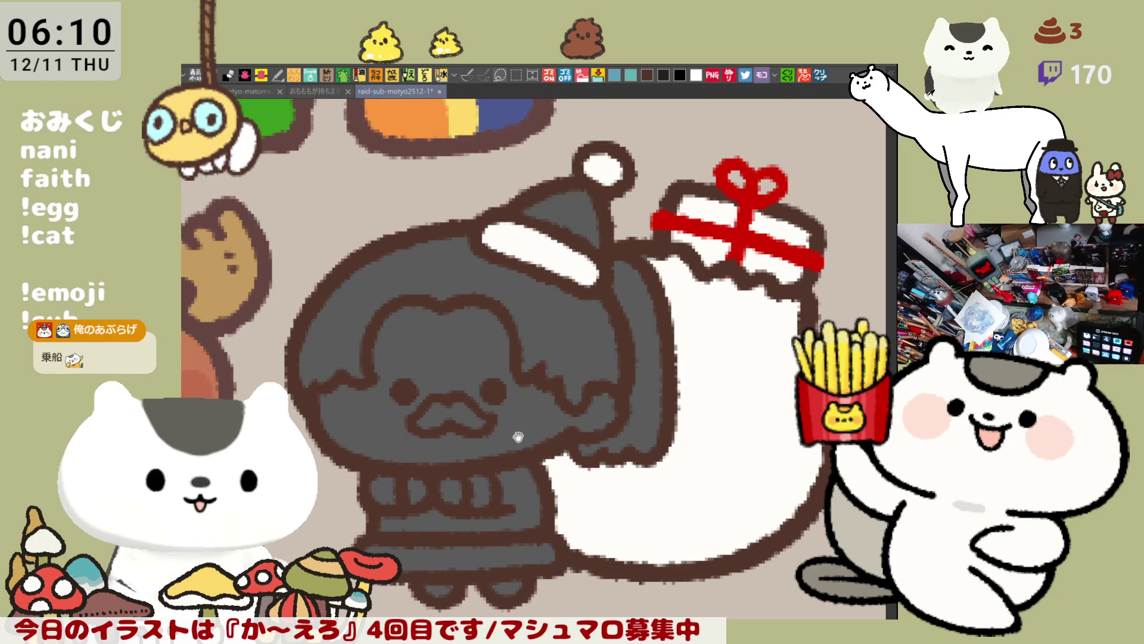
Fill the gaps beside the buttons, skirt hem and mustache white, then the face light pink.
drag(518, 429, 610, 367)
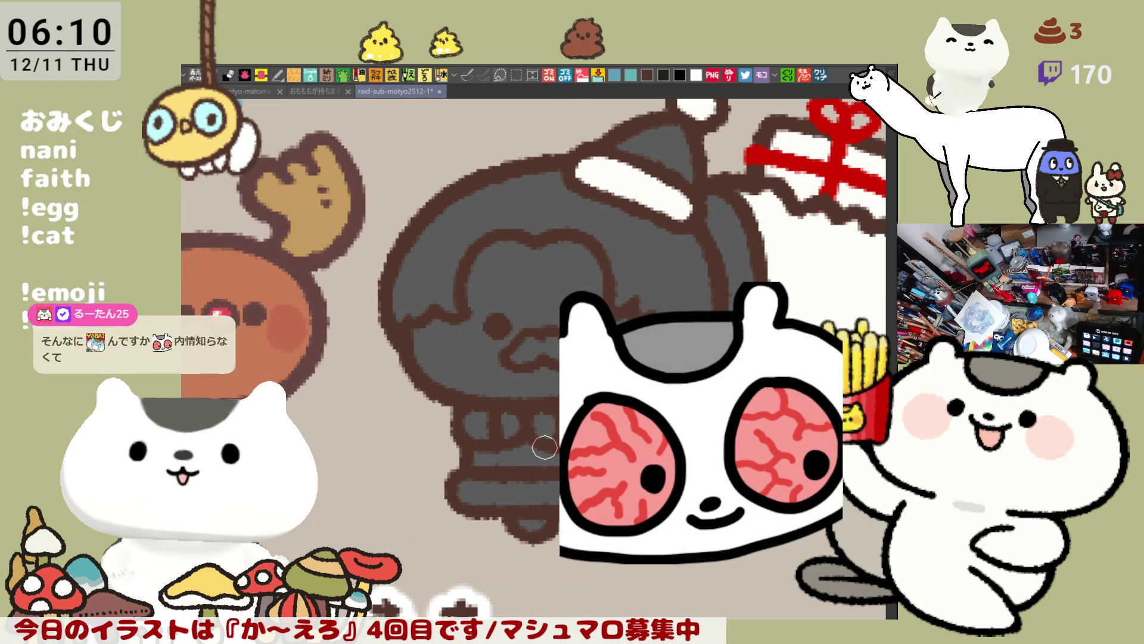
click(479, 423)
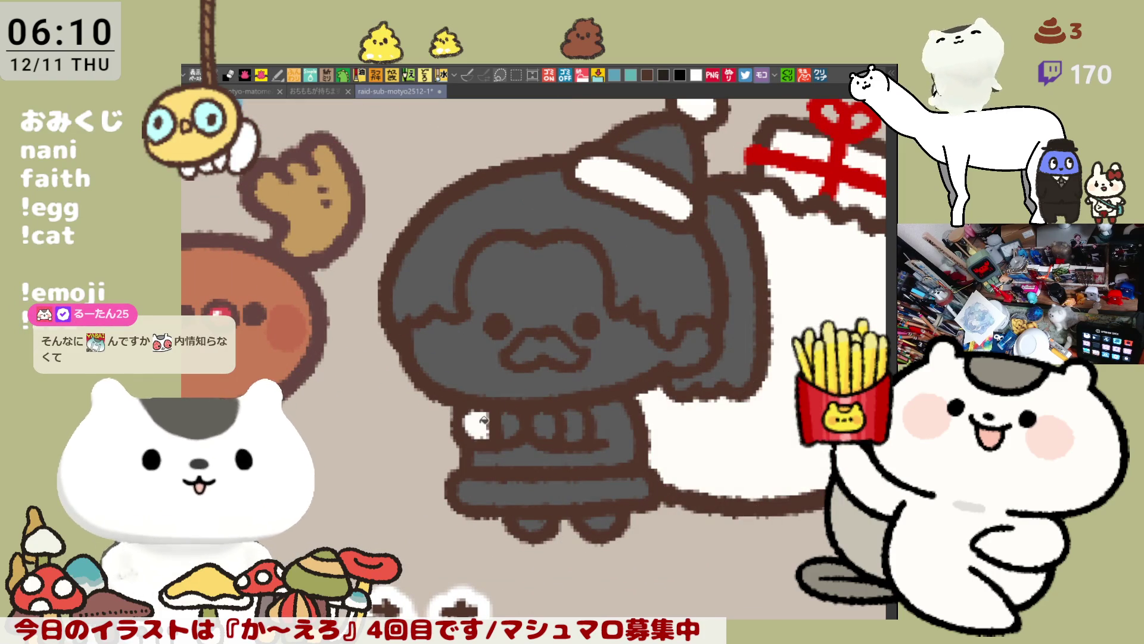
click(573, 418)
click(560, 490)
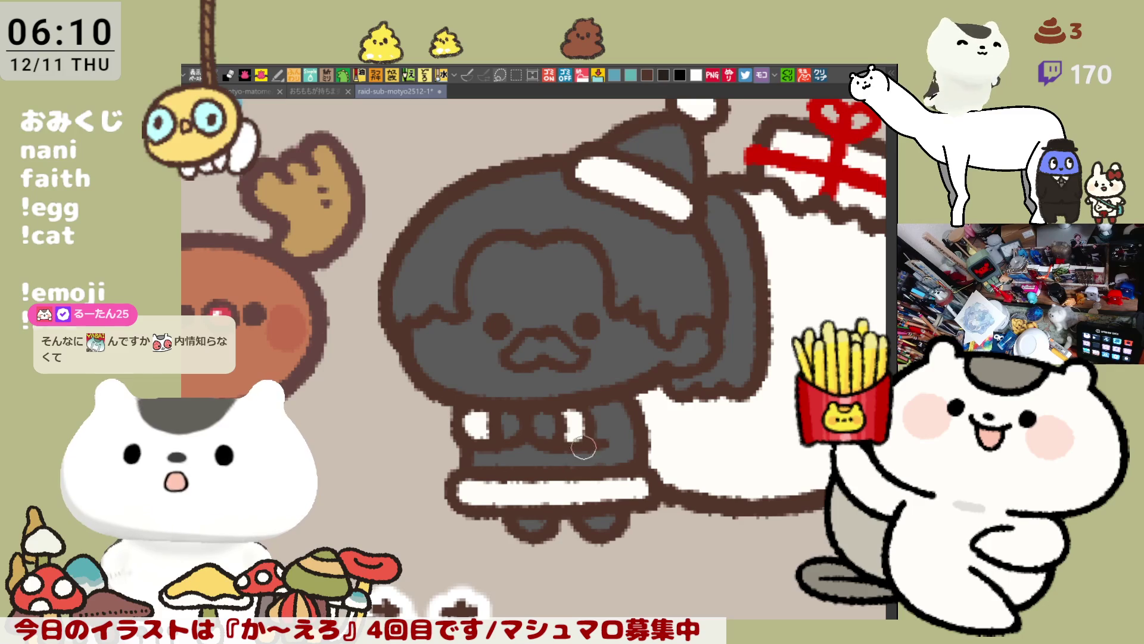
click(556, 346)
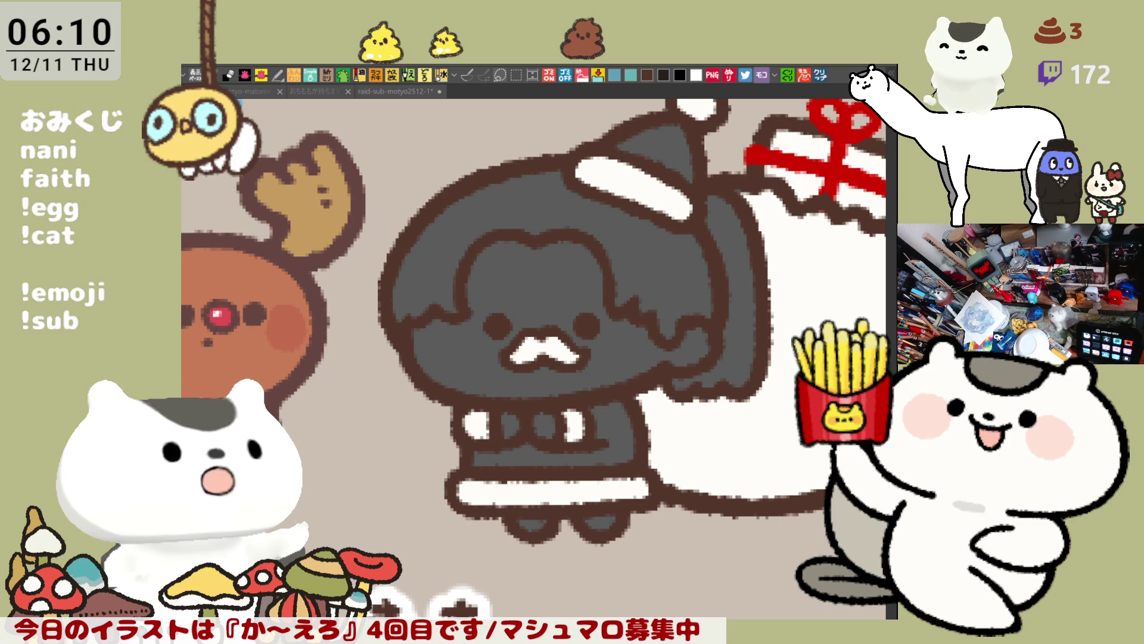
click(563, 273)
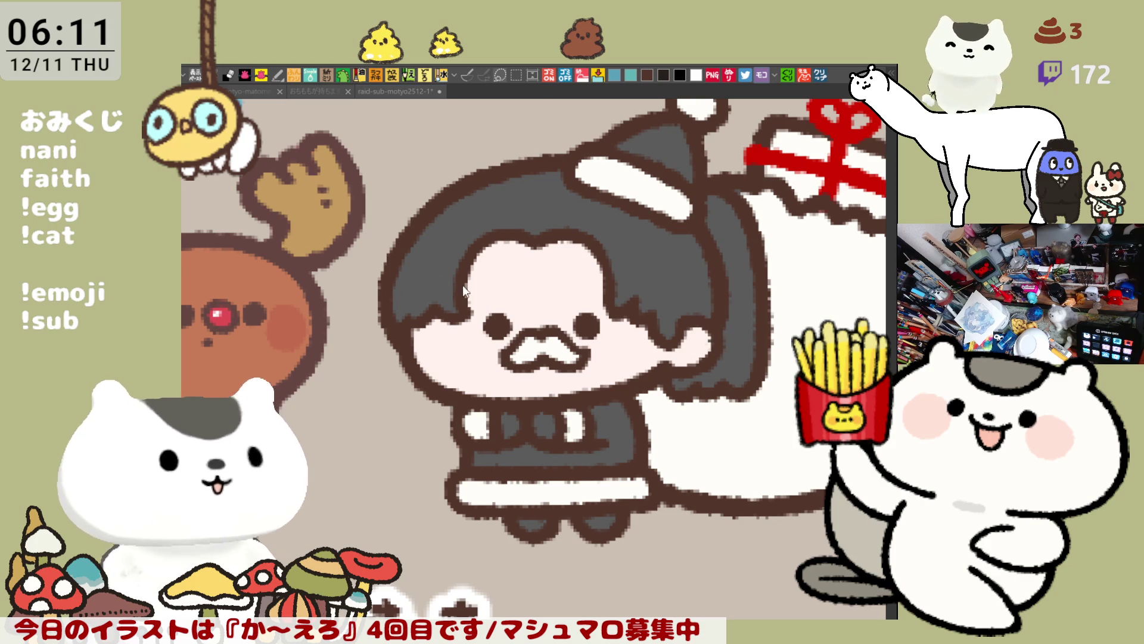
Add pink blush to both cheeks and paint the two middle buttons white.
mouse_move(480, 316)
mouse_down()
mouse_move(453, 326)
mouse_move(477, 349)
mouse_move(471, 313)
mouse_move(491, 331)
mouse_move(465, 343)
mouse_up()
mouse_move(614, 316)
mouse_down()
mouse_move(608, 333)
mouse_move(646, 337)
mouse_move(636, 345)
mouse_up()
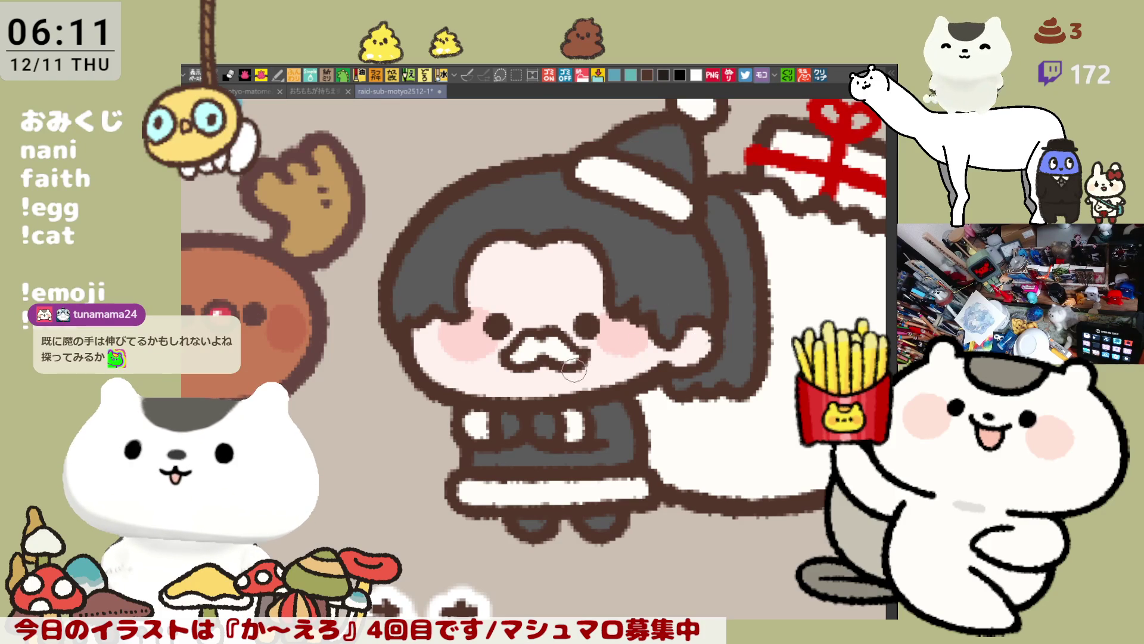
drag(512, 420, 515, 429)
drag(544, 419, 555, 424)
Shade a dark grey band across the hair and dab three lighter highlights into it.
scroll(596, 423, down, 1)
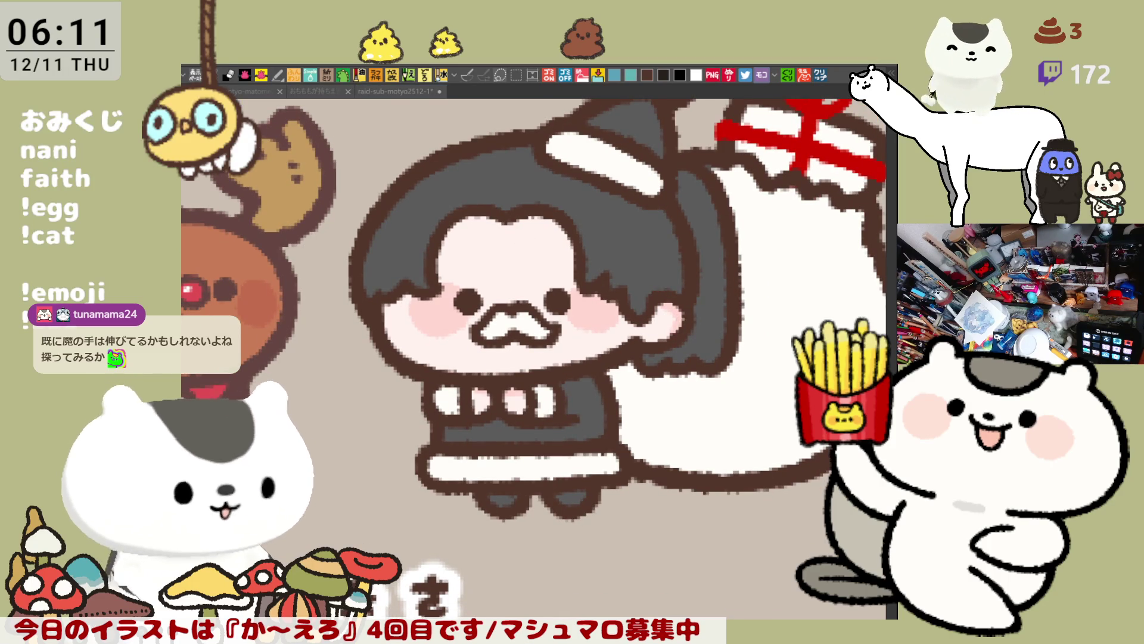
mouse_move(374, 243)
mouse_down()
mouse_move(456, 243)
mouse_move(422, 243)
mouse_up()
key(ctrl+z)
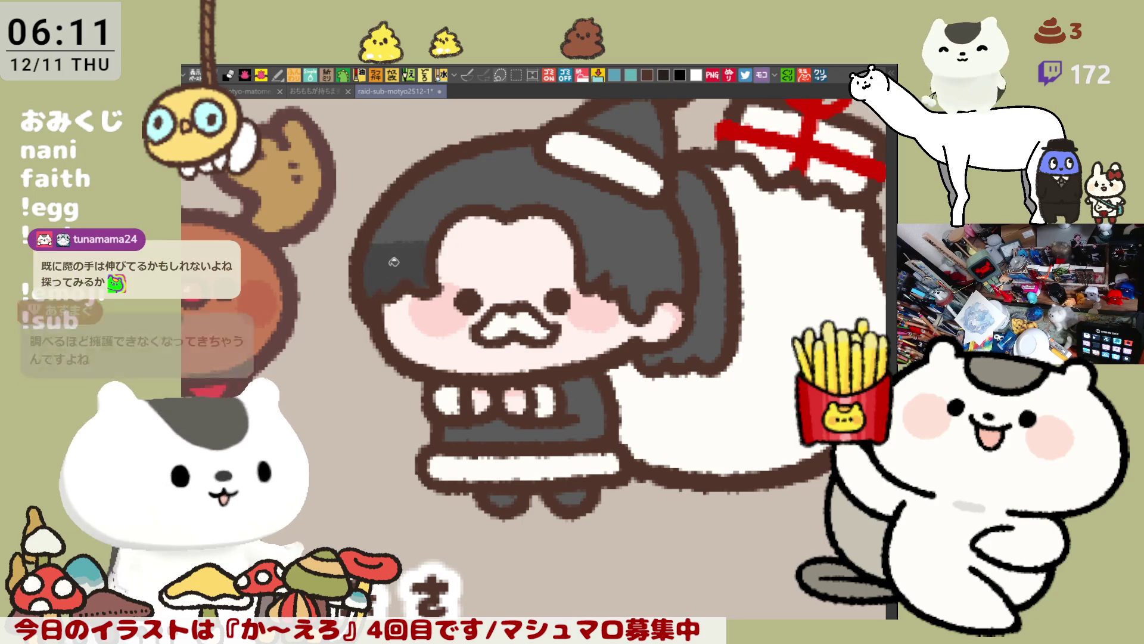
drag(374, 245, 443, 248)
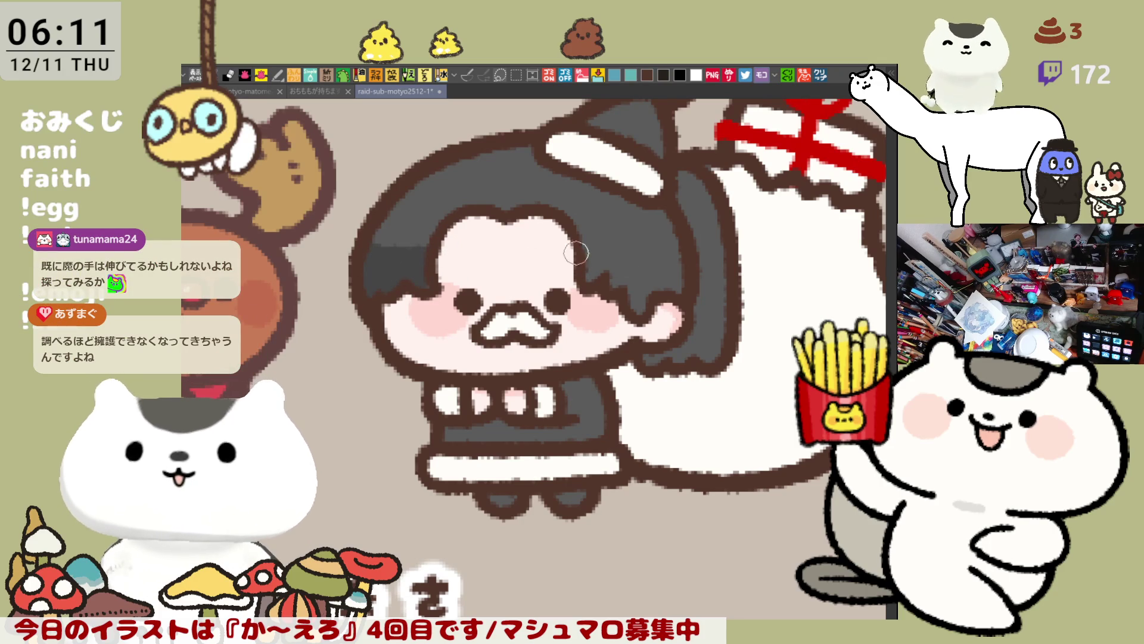
drag(575, 255, 674, 254)
drag(587, 248, 659, 263)
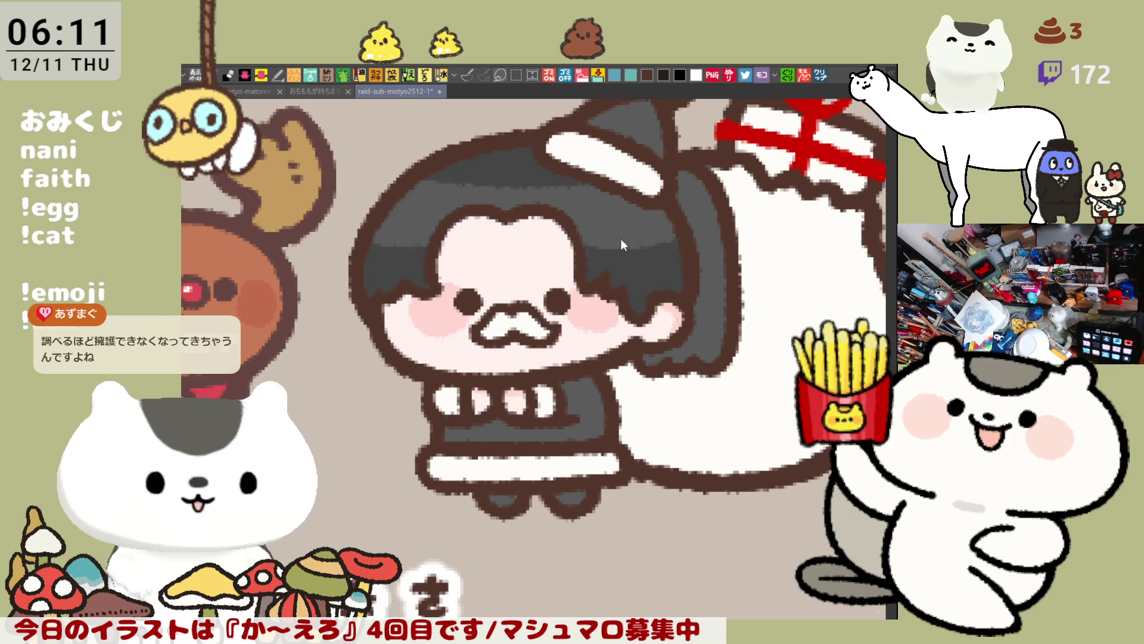
key(h)
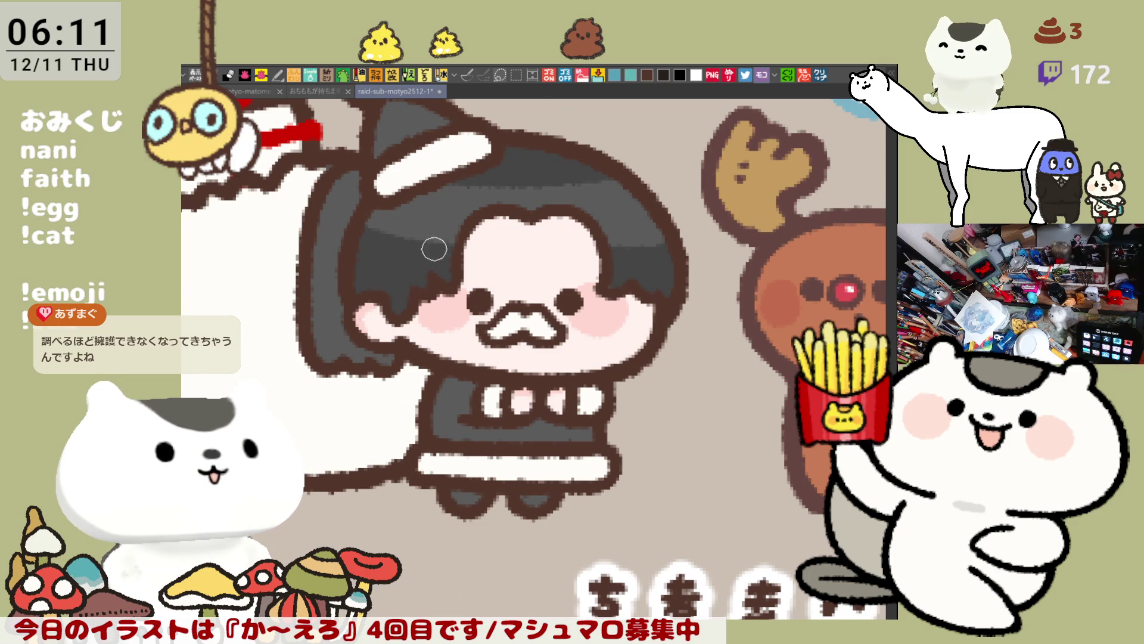
key(h)
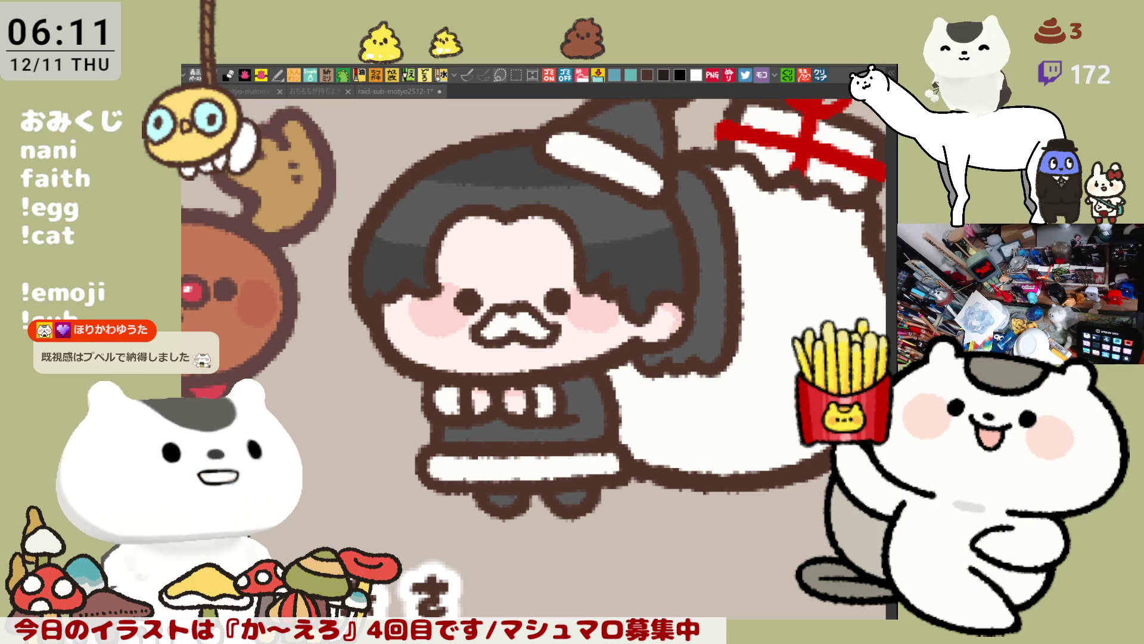
click(594, 224)
click(614, 223)
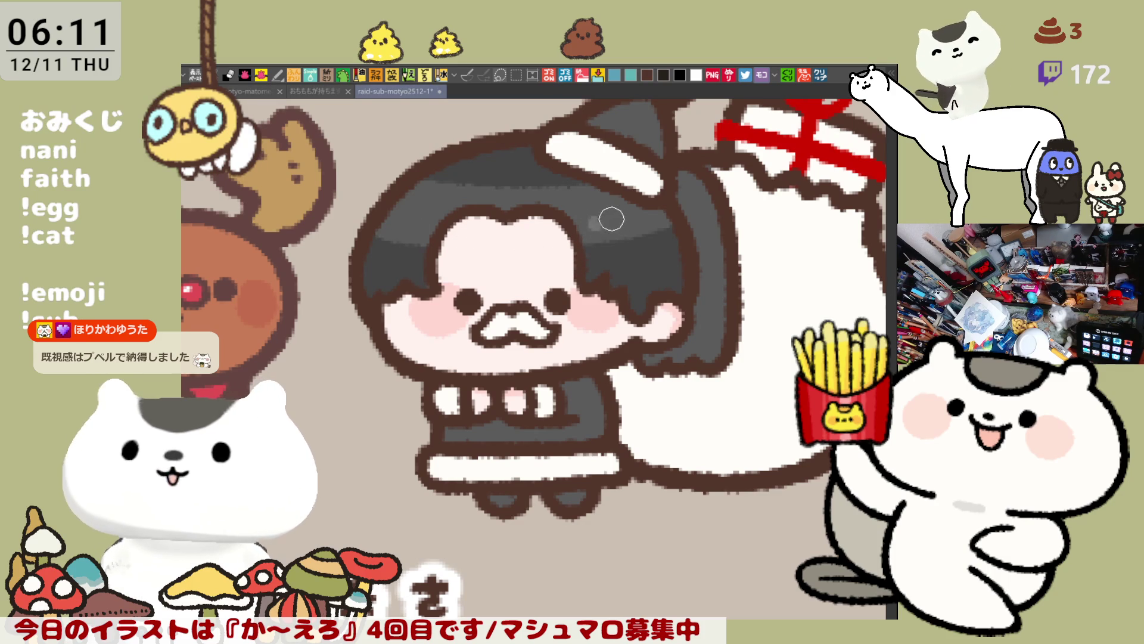
click(637, 222)
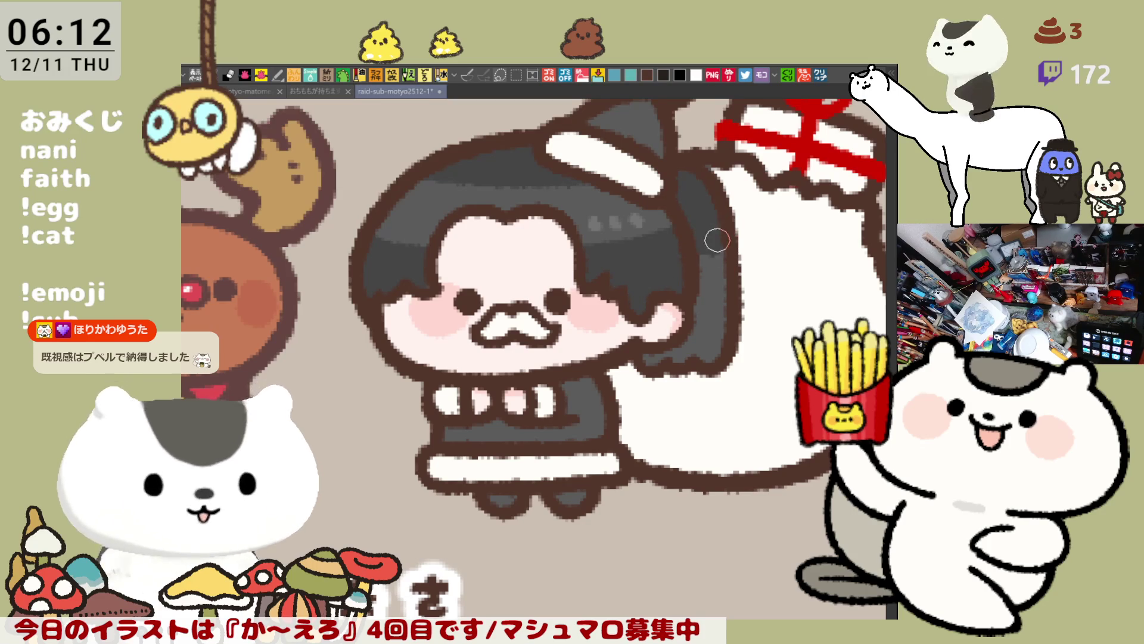
Fill the Santa hat and the character's dress with red.
scroll(712, 234, down, 2)
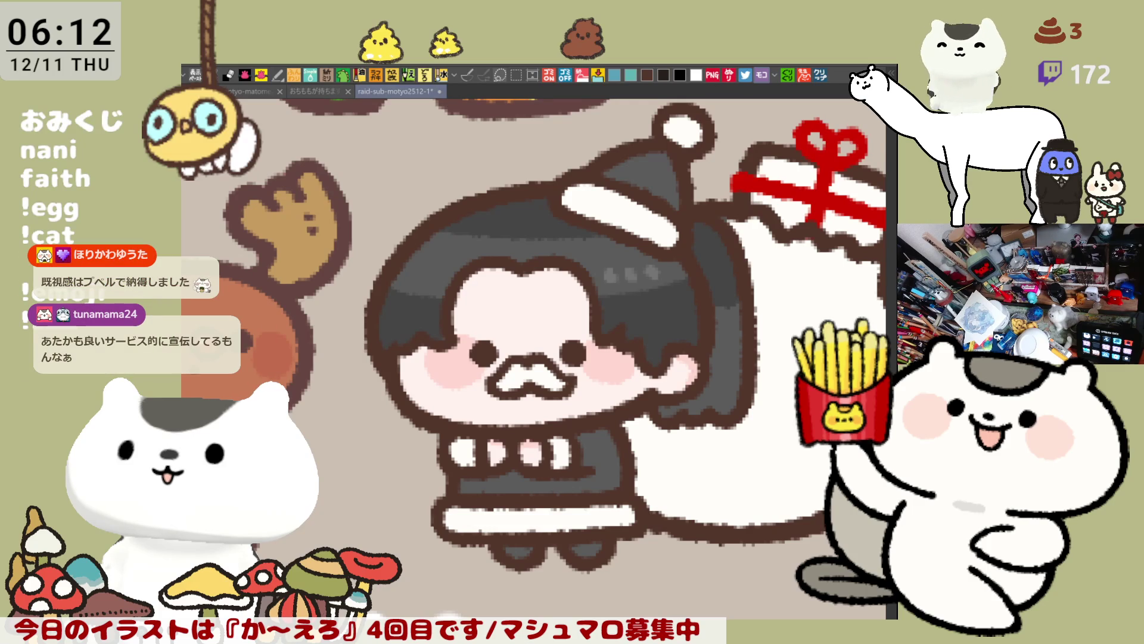
click(656, 171)
drag(702, 268, 679, 227)
click(574, 415)
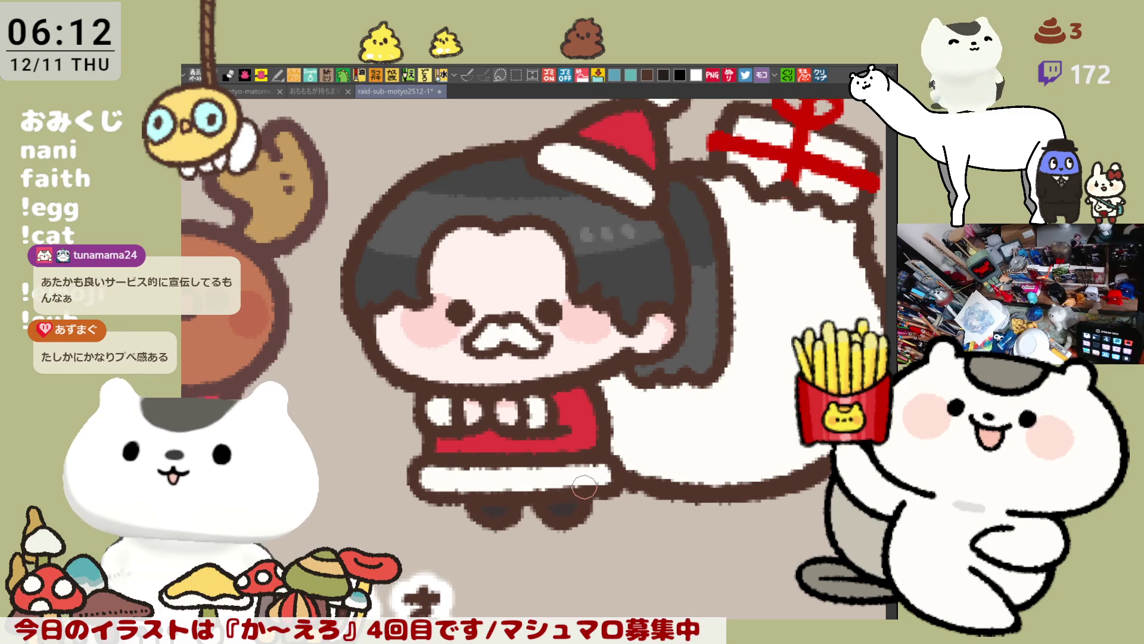
scroll(584, 487, down, 5)
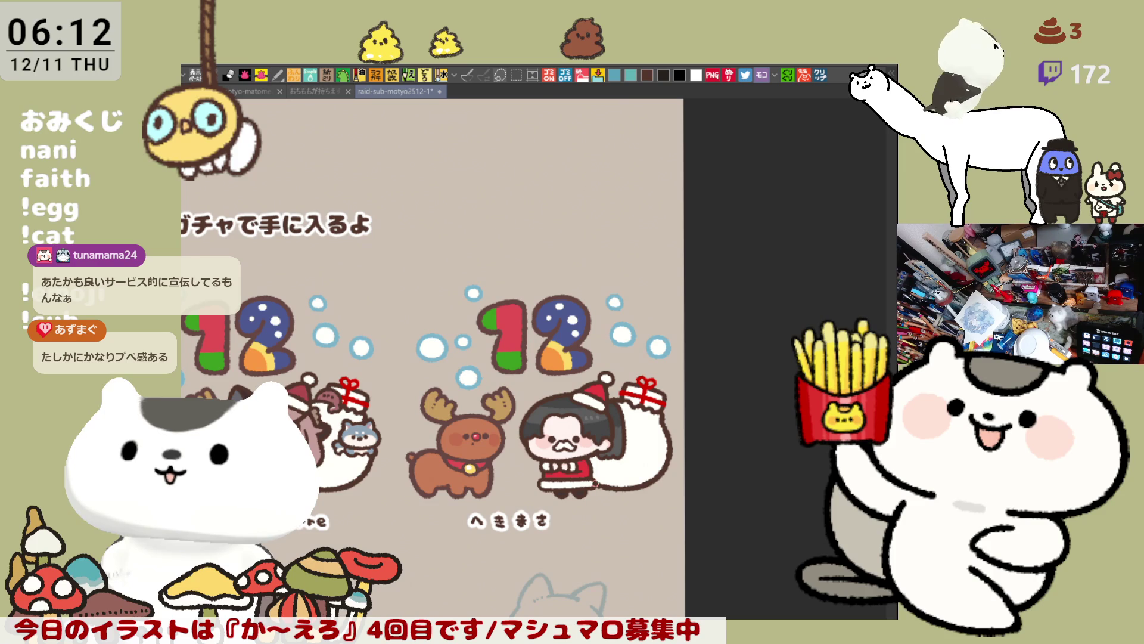
Zoom out to show the whole reward sheet with its five completed Christmas icons.
scroll(594, 483, up, 6)
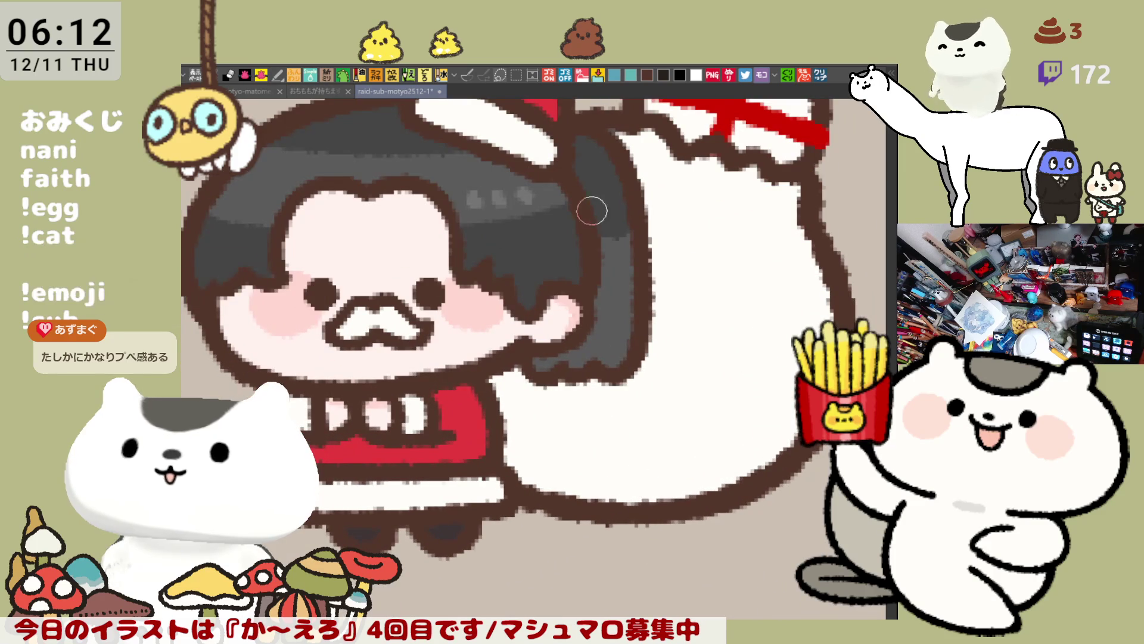
scroll(691, 377, down, 3)
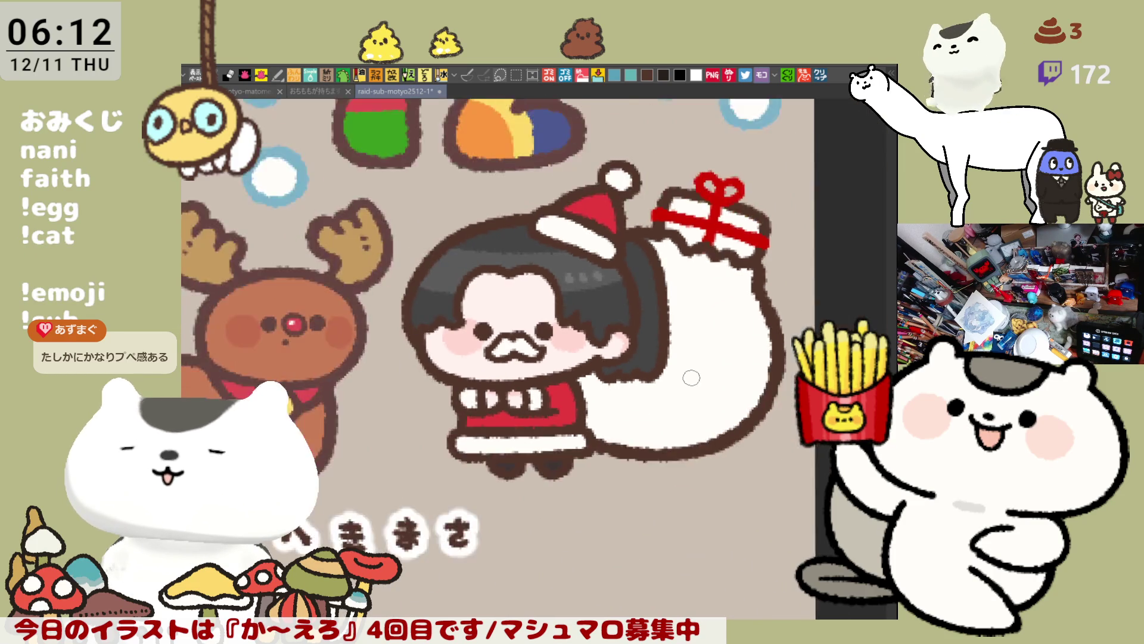
scroll(691, 378, down, 4)
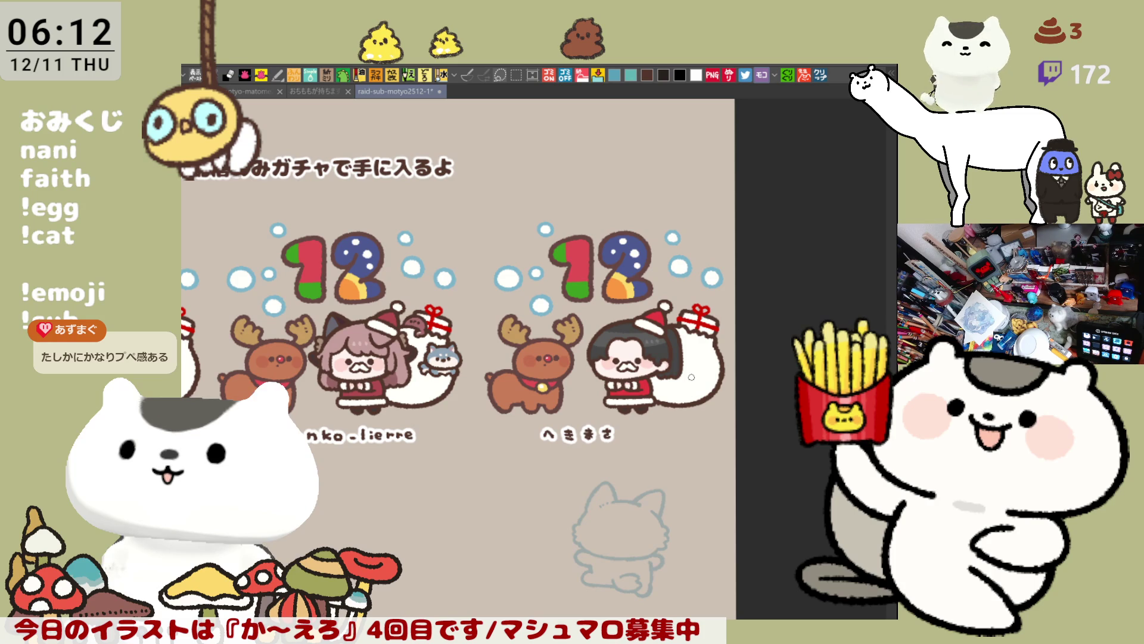
scroll(691, 378, down, 5)
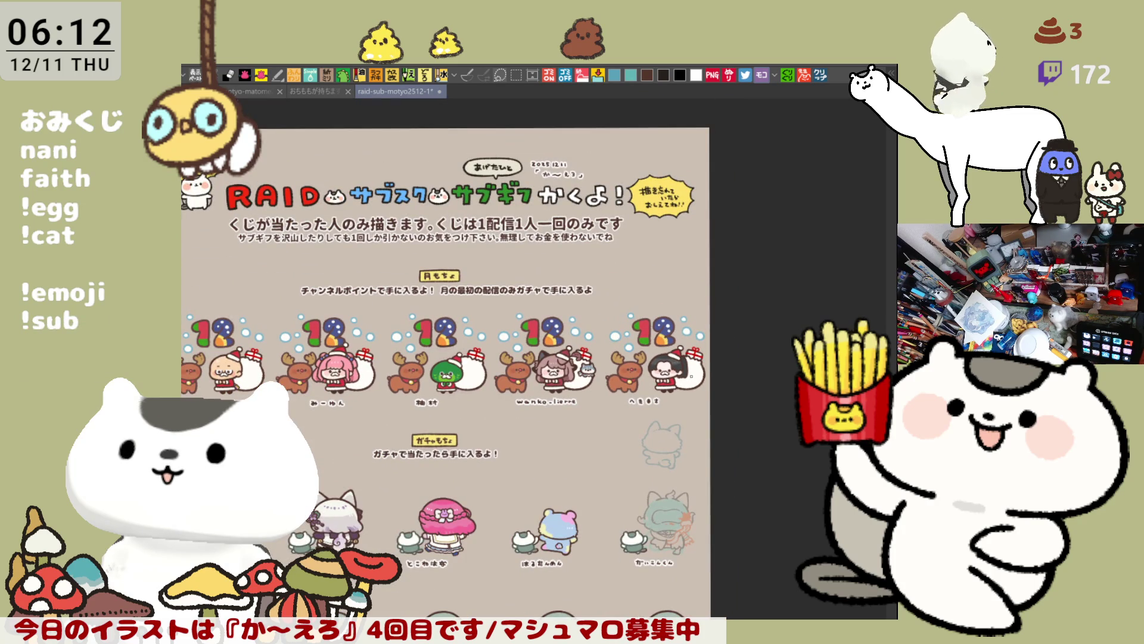
scroll(593, 524, down, 5)
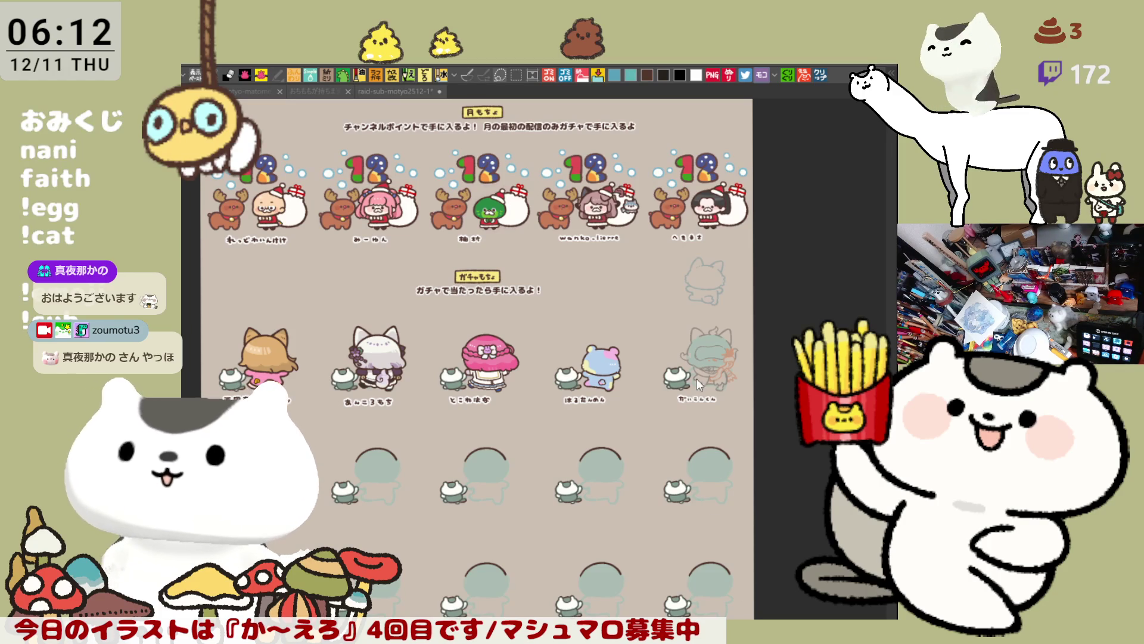
Pan to the gacha row, zoom in and center the faint teal cat-eared sketch.
click(738, 320)
drag(654, 362, 647, 274)
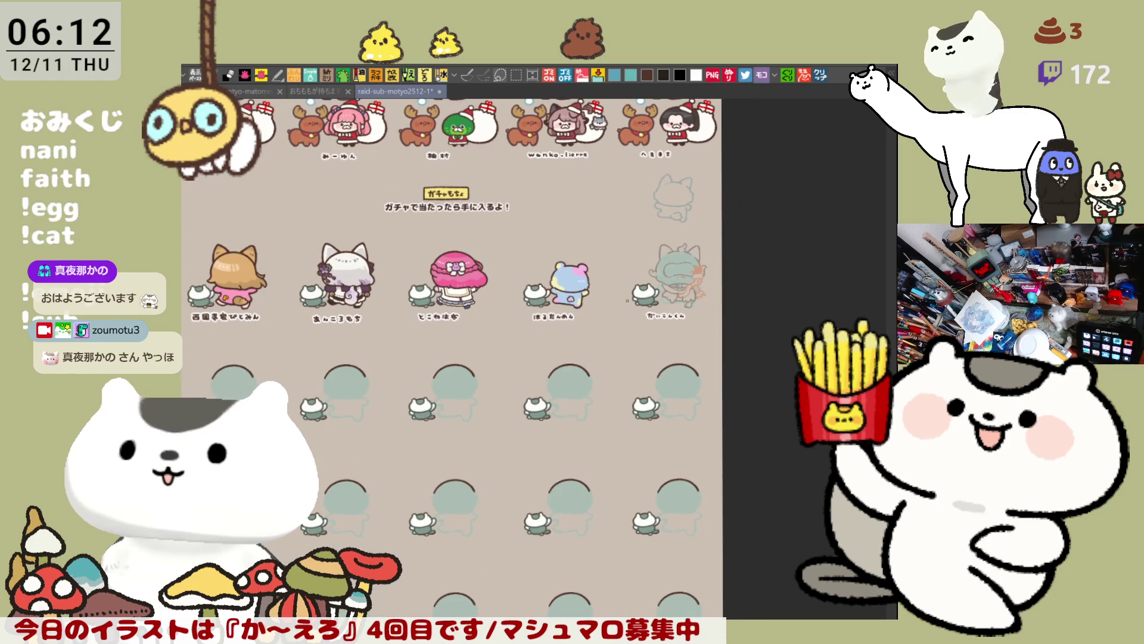
scroll(626, 300, up, 3)
scroll(626, 300, down, 5)
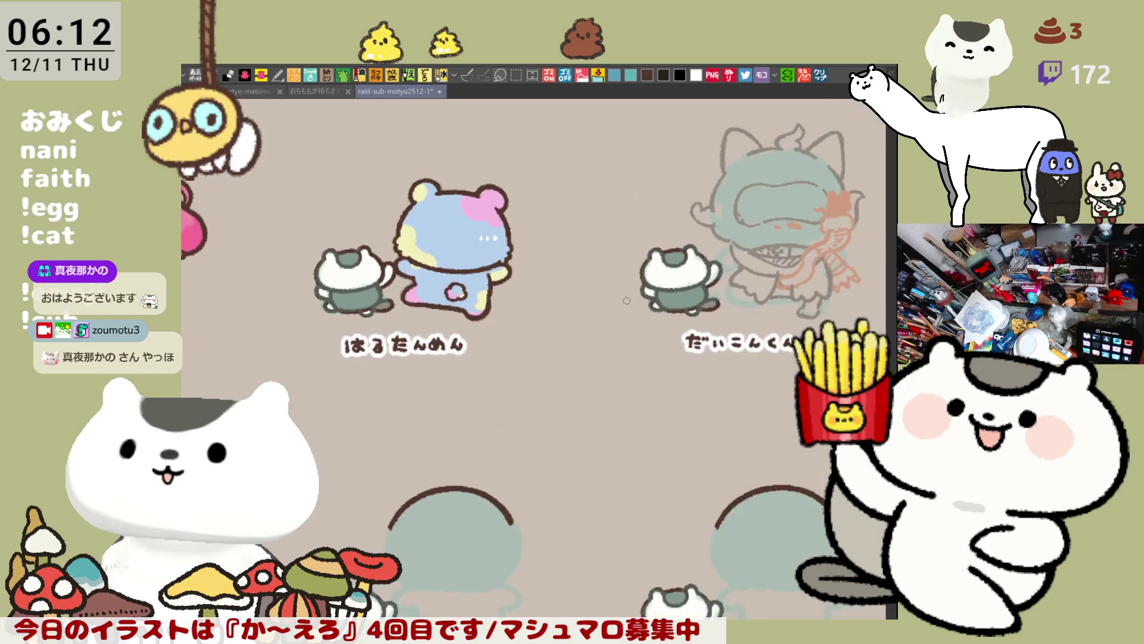
scroll(626, 300, down, 2)
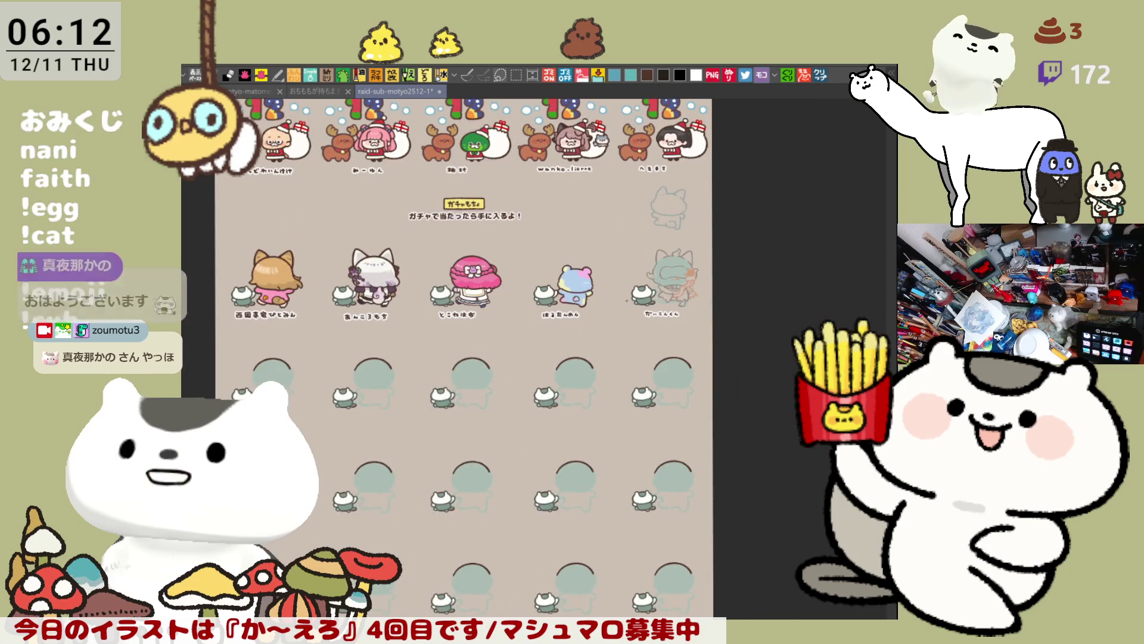
scroll(628, 299, up, 4)
scroll(629, 298, up, 6)
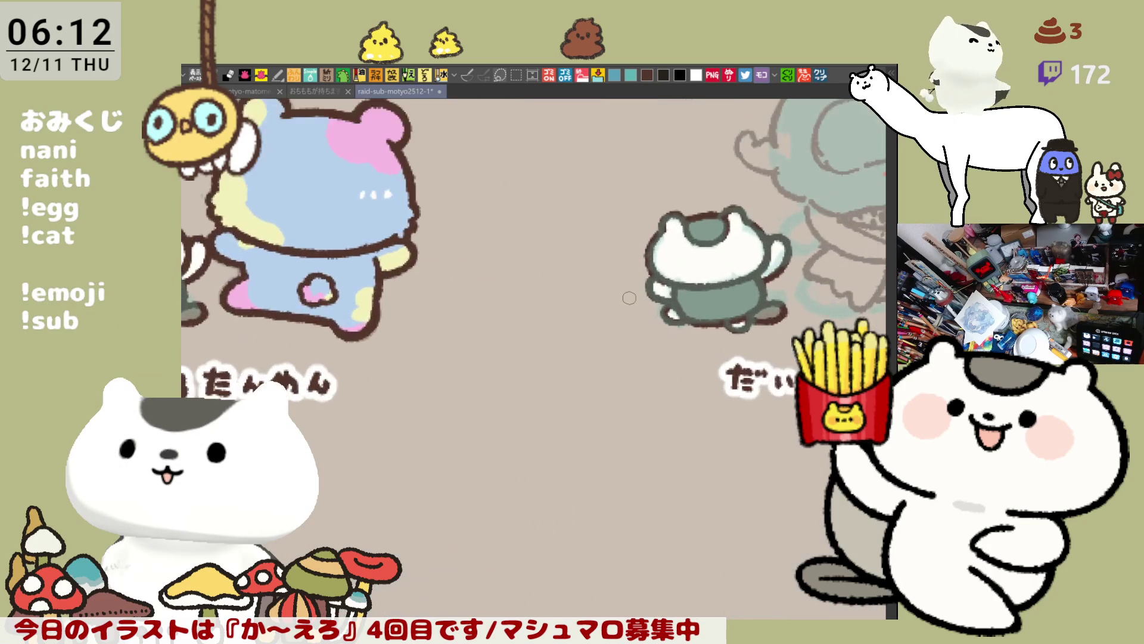
mouse_move(677, 192)
mouse_down()
mouse_move(554, 343)
mouse_move(436, 400)
mouse_up()
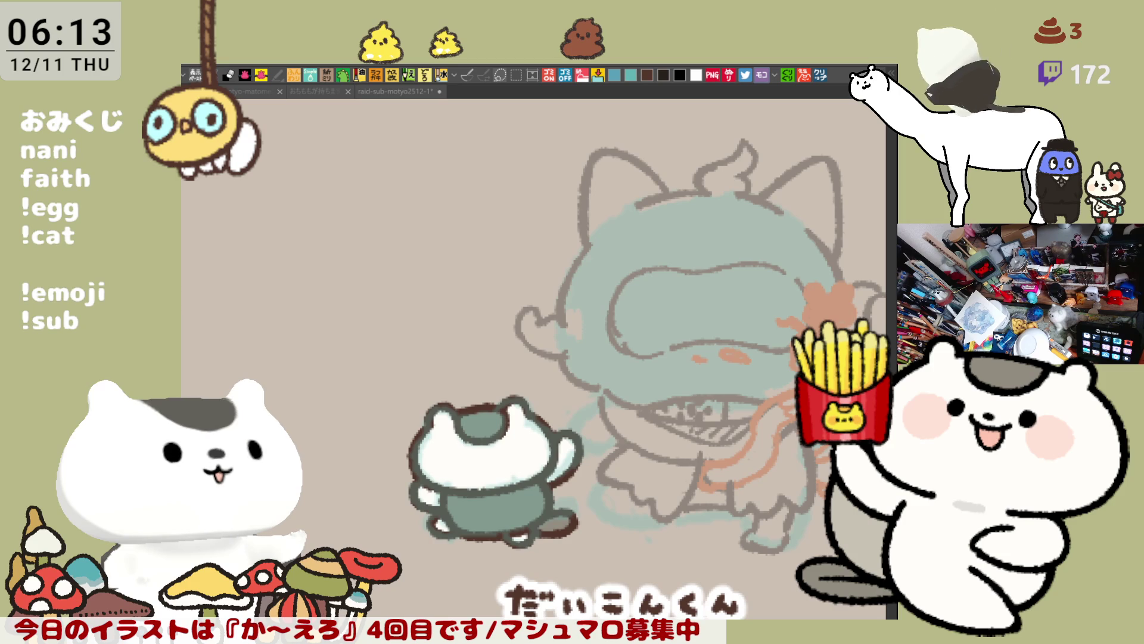
click(704, 385)
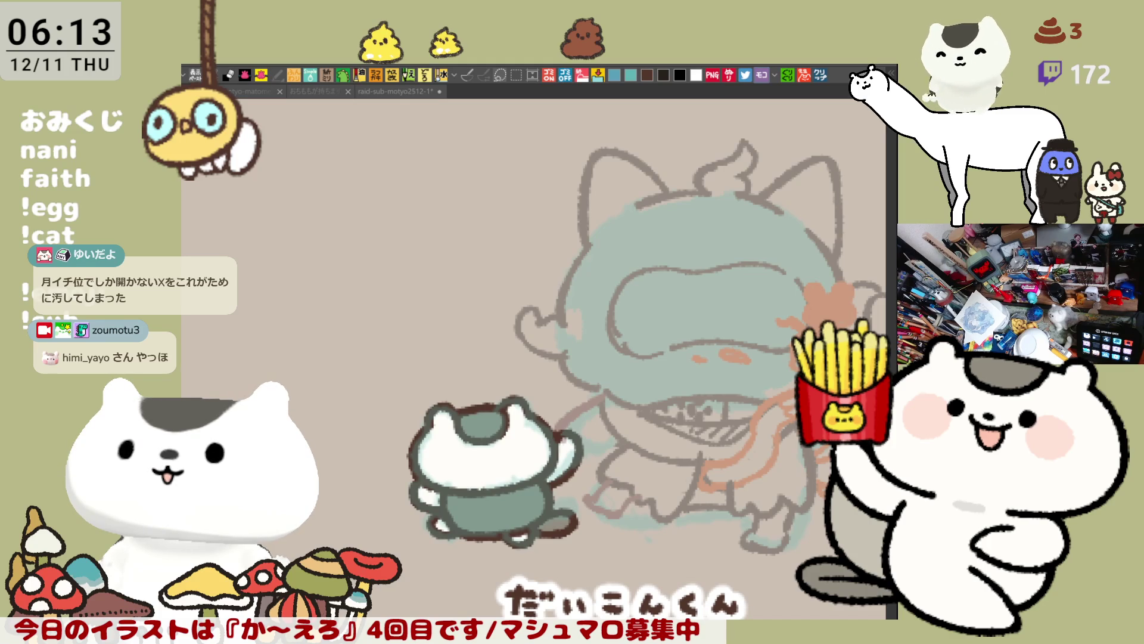
click(396, 91)
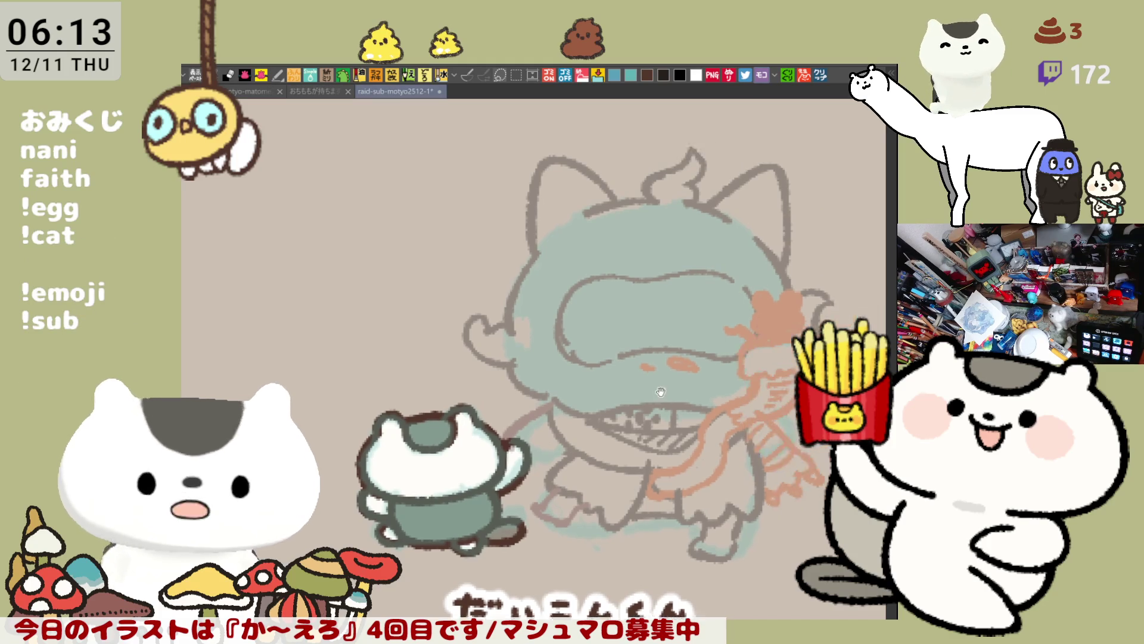
Select the sketch area and shift it slightly right and up, then deselect.
key(m)
drag(799, 614, 365, 146)
key(k)
drag(646, 514, 688, 511)
key(ctrl+d)
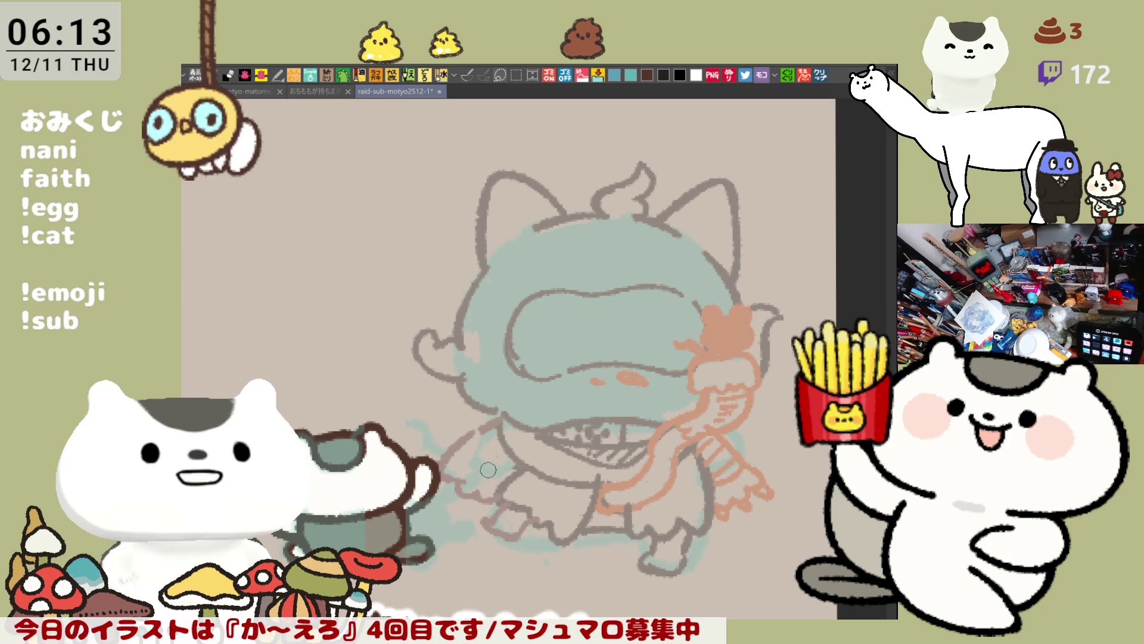
Sketch lines on the left arm, a small tongue mark and hatched blush across the face.
drag(456, 451, 504, 484)
mouse_move(490, 438)
mouse_down()
mouse_move(471, 456)
mouse_move(510, 452)
mouse_up()
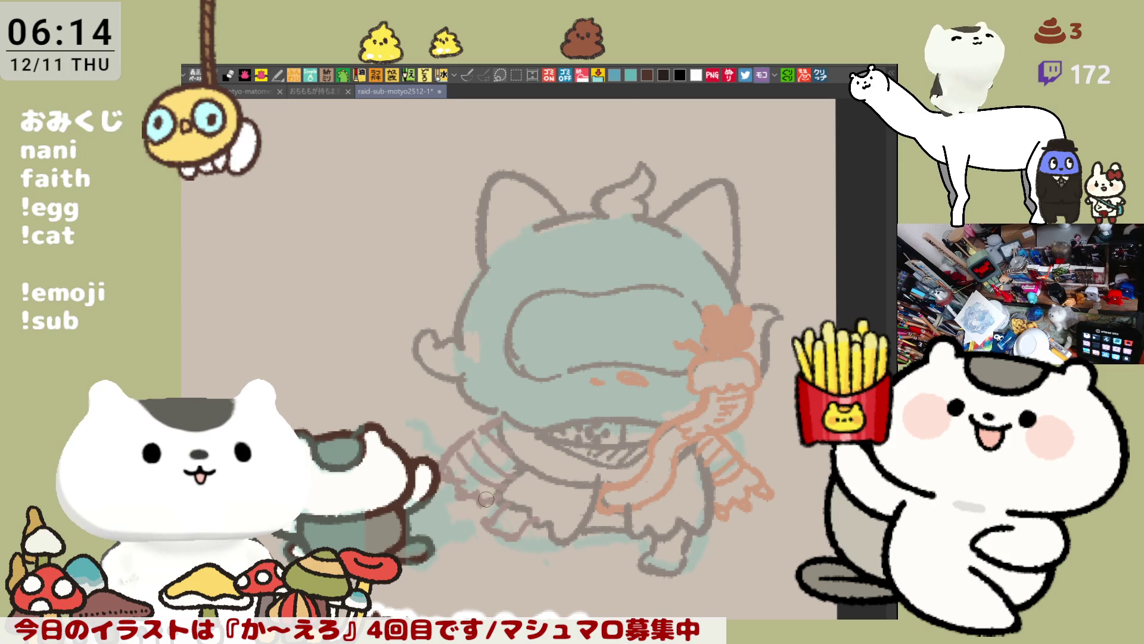
mouse_move(617, 288)
mouse_down()
mouse_move(603, 266)
mouse_move(573, 273)
mouse_move(679, 277)
mouse_up()
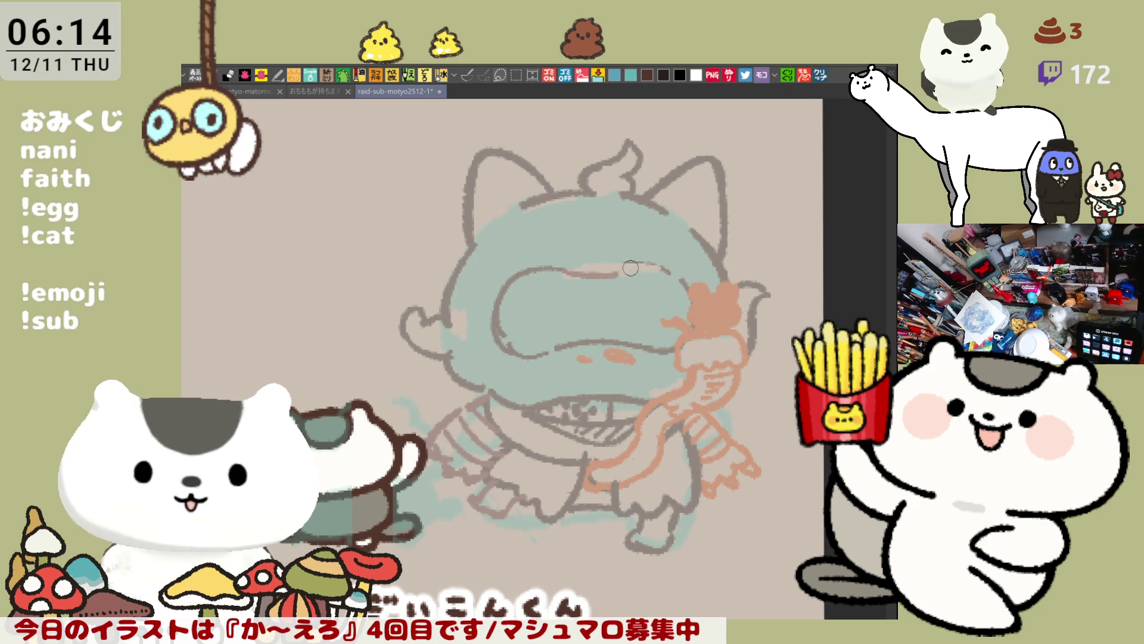
drag(550, 358, 560, 365)
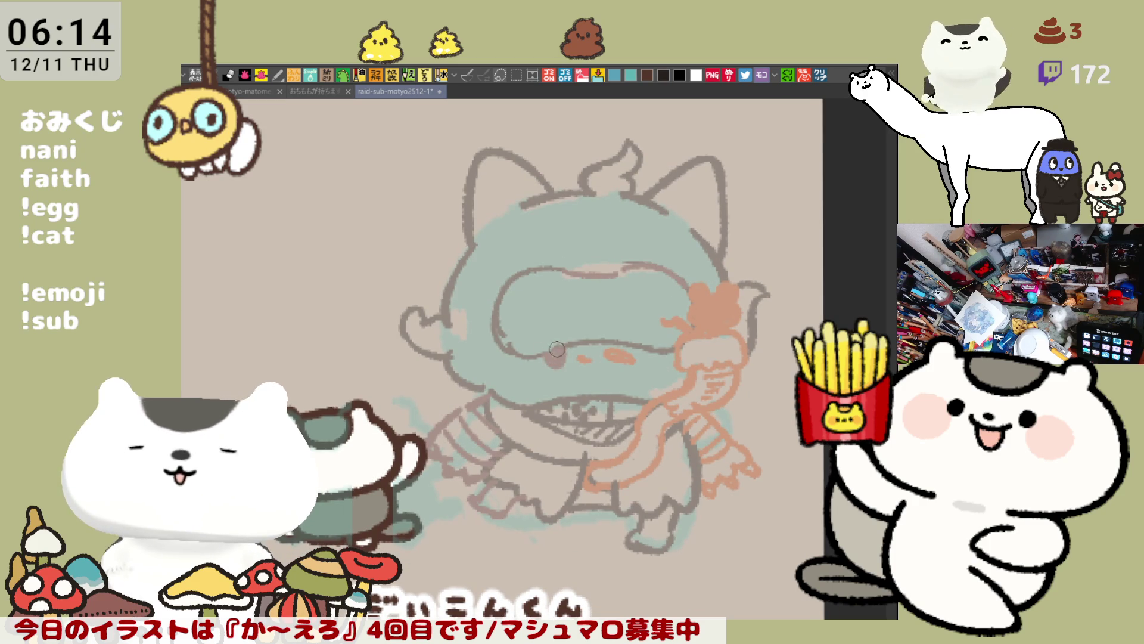
mouse_move(513, 318)
mouse_down()
mouse_move(527, 334)
mouse_move(592, 320)
mouse_up()
scroll(634, 323, down, 2)
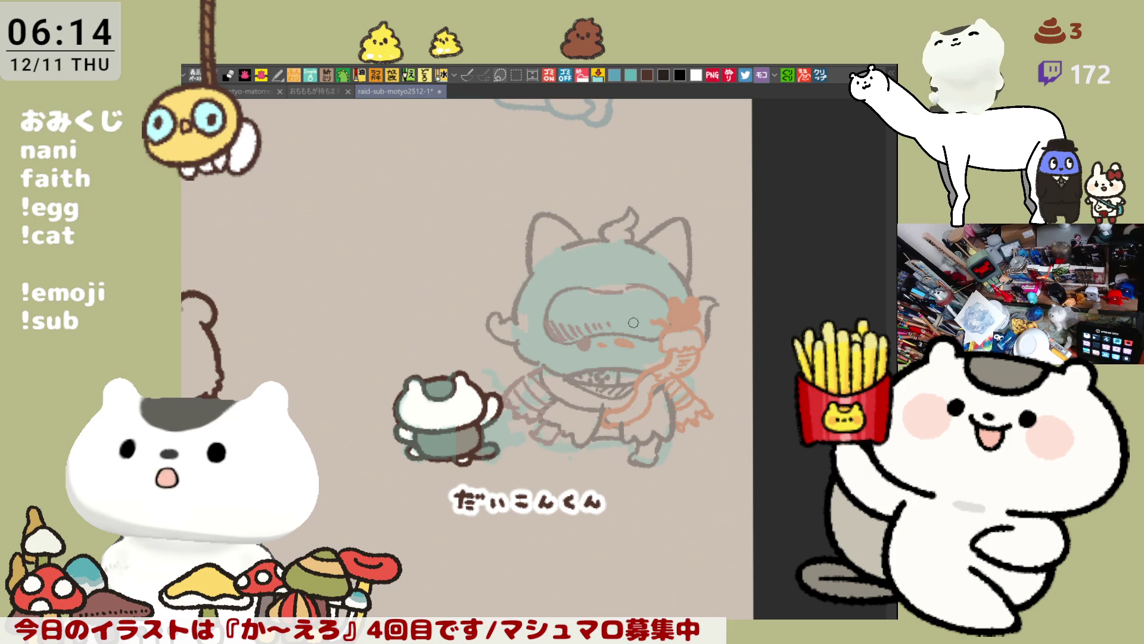
scroll(634, 322, up, 5)
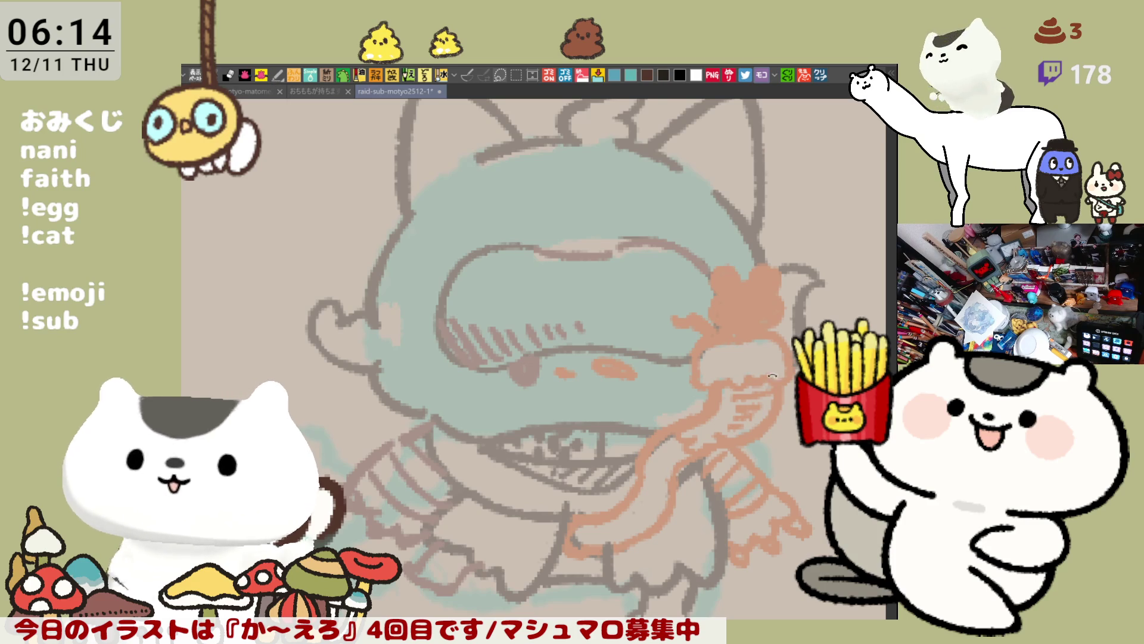
With the canvas rotated, ink a dark-brown outline down the head's left side.
key(-)
drag(445, 252, 446, 370)
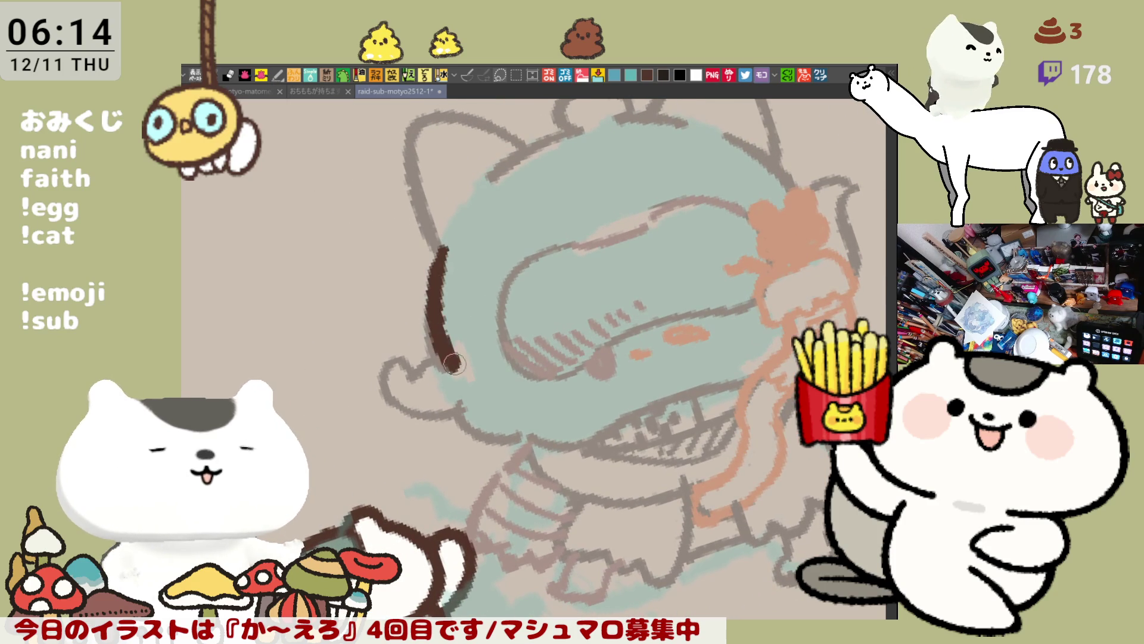
key(ctrl+z)
drag(442, 245, 446, 370)
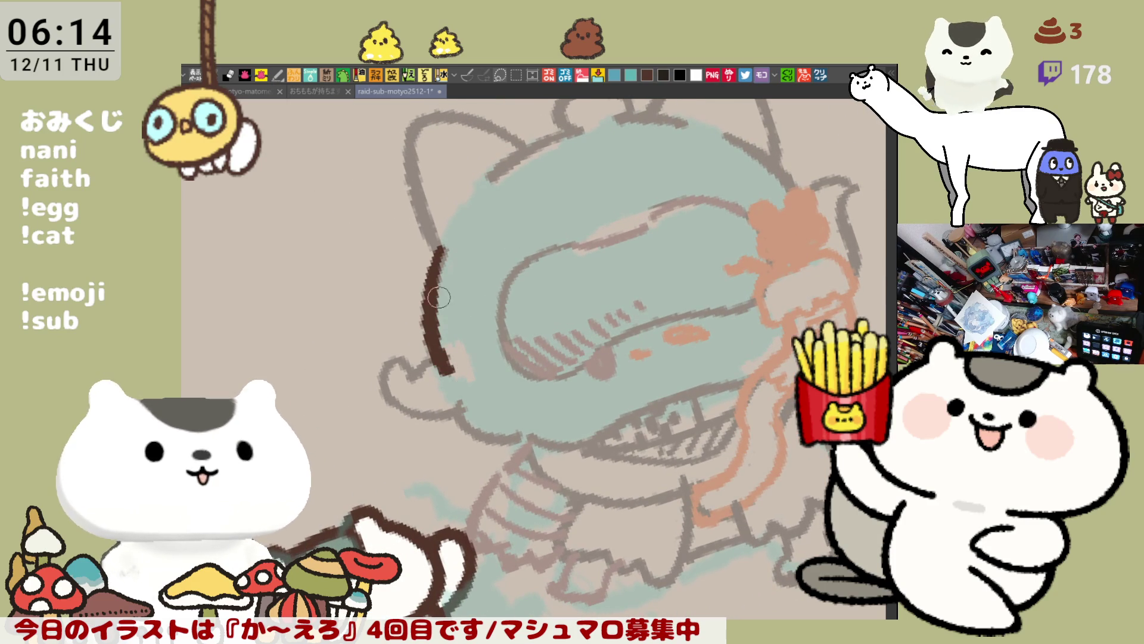
key(^)
mouse_move(481, 339)
mouse_down()
mouse_move(493, 335)
mouse_move(486, 324)
mouse_move(489, 344)
mouse_up()
key(ctrl+z)
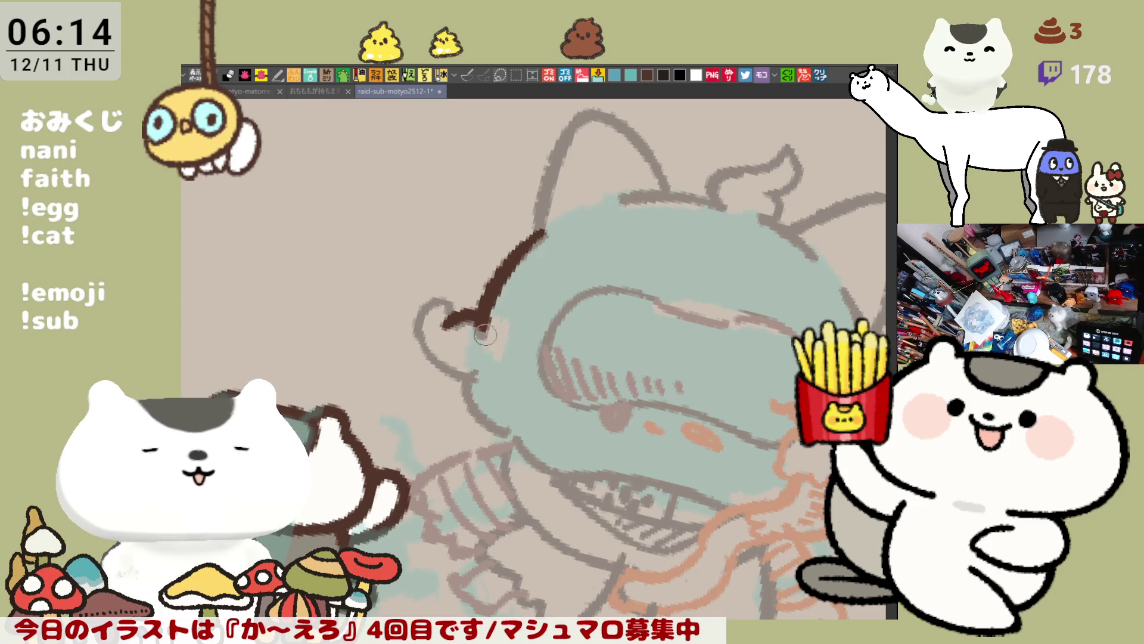
Ink the cheek curl and extend the outline down toward the chin, retrying strokes.
mouse_move(442, 308)
mouse_down()
mouse_move(426, 312)
mouse_move(437, 332)
mouse_move(417, 337)
mouse_move(418, 350)
mouse_move(442, 312)
mouse_move(417, 333)
mouse_move(475, 381)
mouse_move(420, 319)
mouse_move(475, 381)
mouse_up()
key(ctrl+z)
key(ctrl+z)
key(ctrl+z)
key(ctrl+z)
key(ctrl+z)
drag(429, 301, 476, 322)
mouse_move(441, 298)
mouse_down()
mouse_move(417, 334)
mouse_move(475, 381)
mouse_up()
key(ctrl+z)
mouse_move(425, 309)
mouse_down()
mouse_move(450, 379)
mouse_move(468, 382)
mouse_move(420, 316)
mouse_move(518, 438)
mouse_up()
key(ctrl+z)
key(ctrl+z)
drag(465, 366, 519, 438)
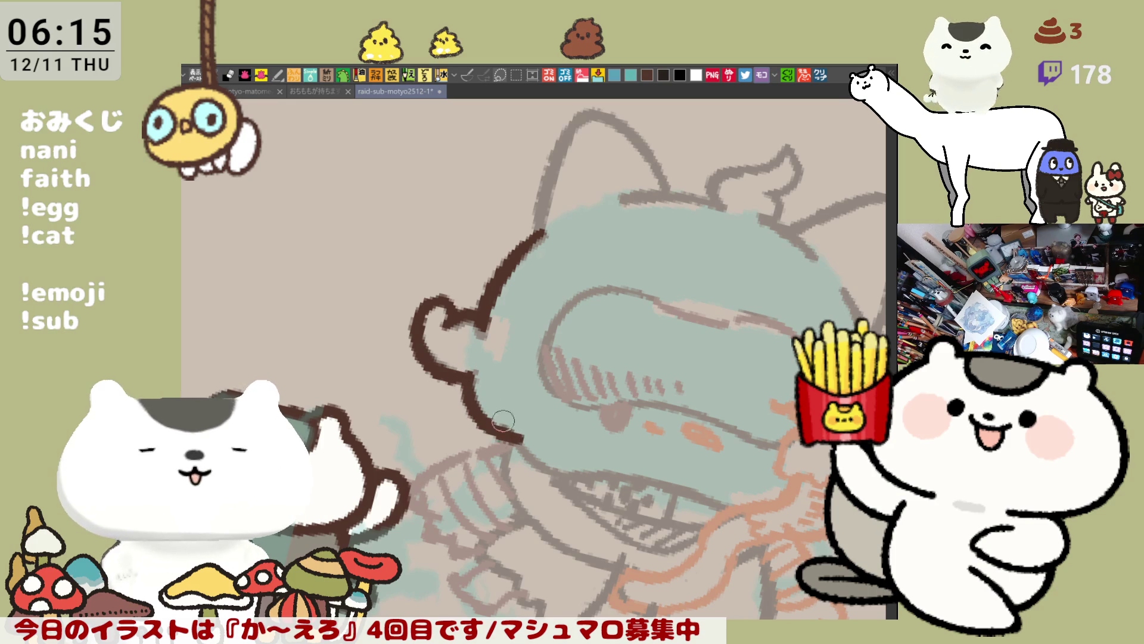
Level the canvas and ink the chin line running to the right.
key(minus)
mouse_move(524, 440)
mouse_down()
mouse_move(572, 452)
mouse_move(620, 440)
mouse_up()
key(ctrl+z)
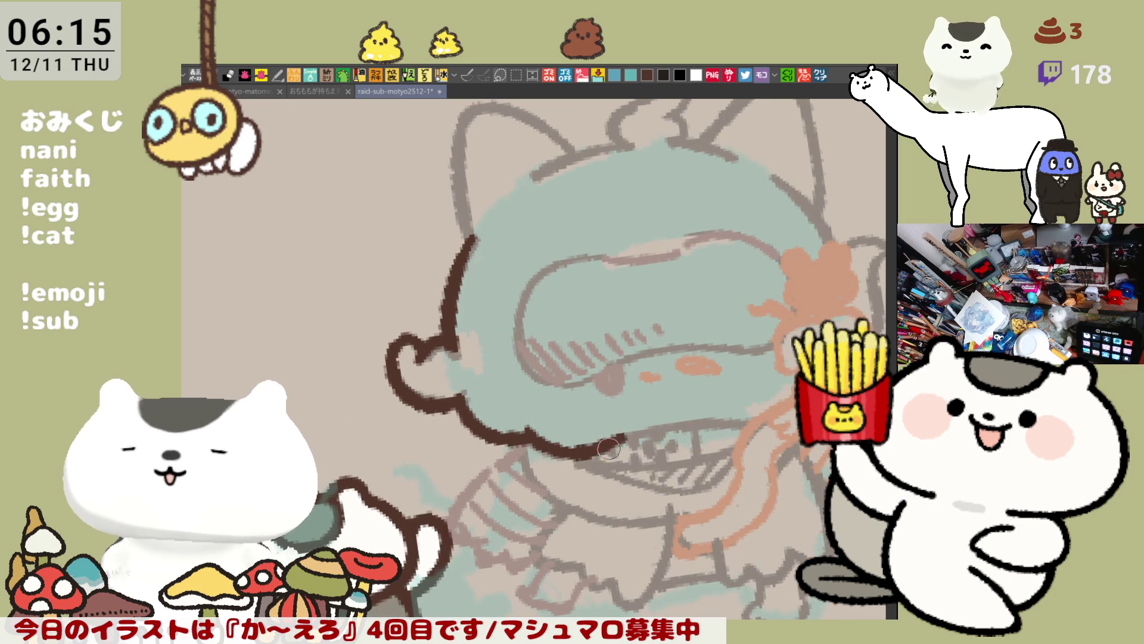
key(ctrl+z)
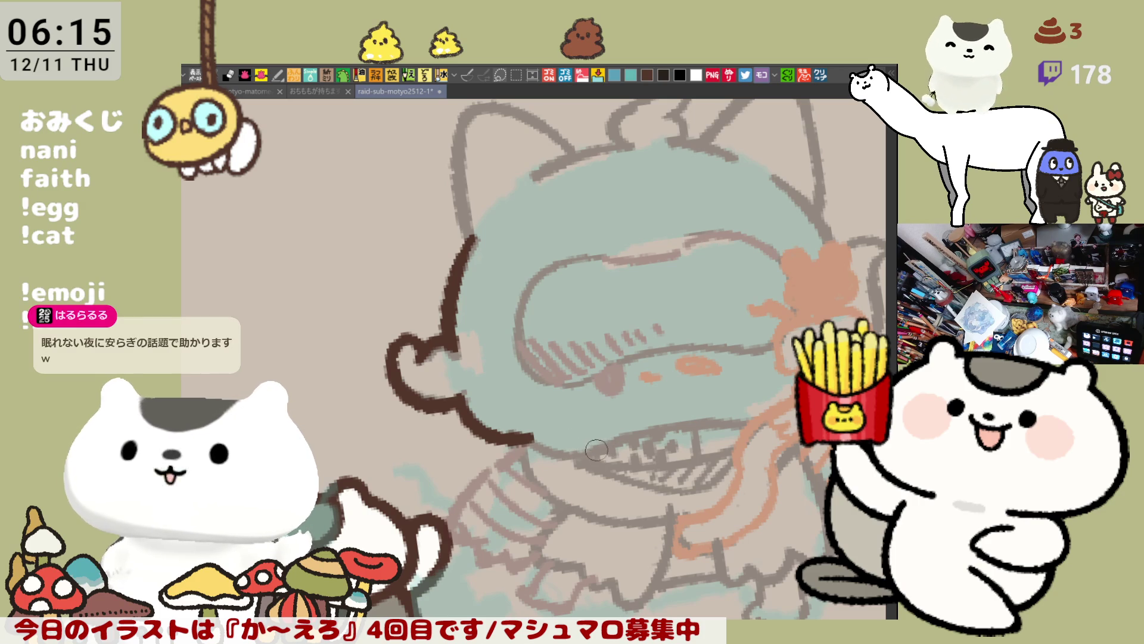
mouse_move(528, 440)
mouse_down()
mouse_move(607, 448)
mouse_move(752, 422)
mouse_up()
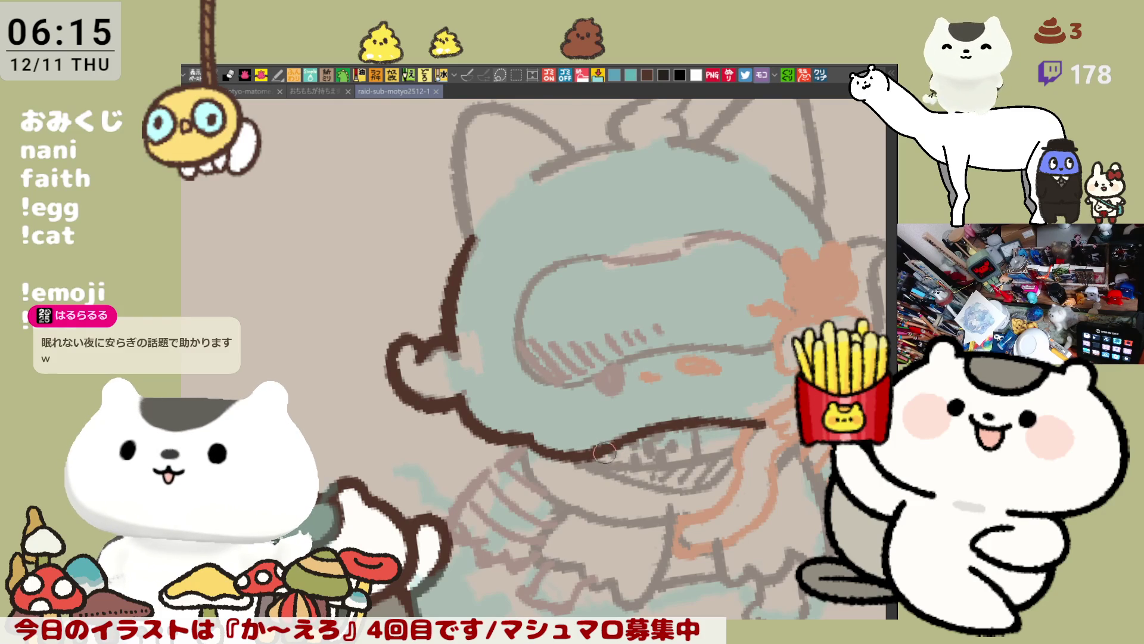
drag(478, 425, 514, 438)
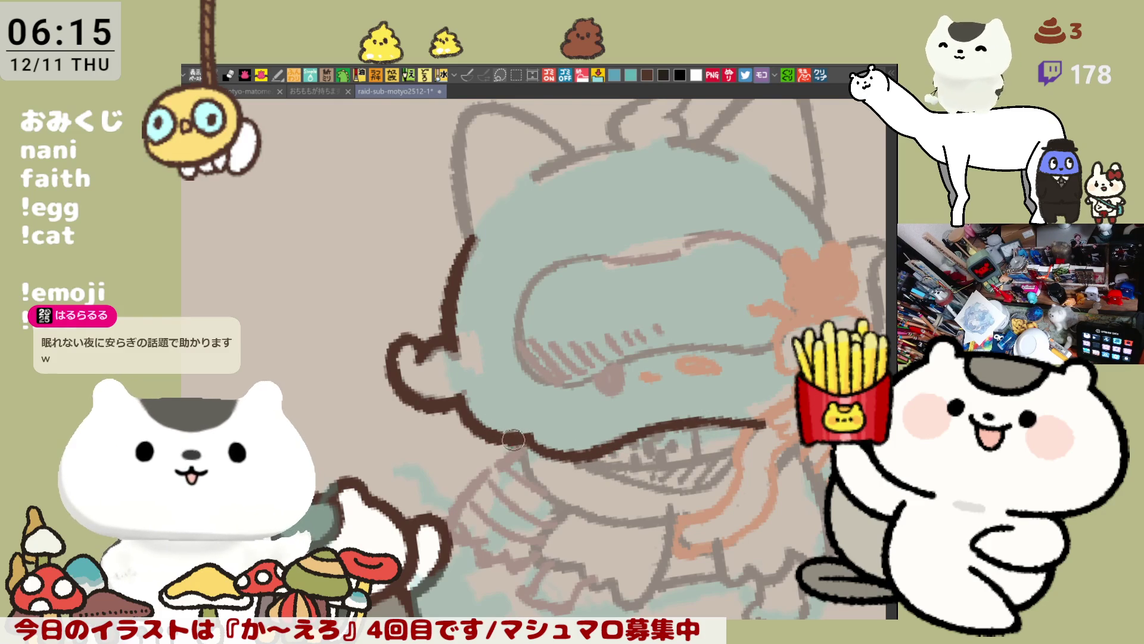
Ink the dark-brown headband line across the top of the head, redoing shaky strokes.
drag(508, 359, 539, 433)
mouse_move(521, 186)
mouse_down()
mouse_move(490, 301)
mouse_move(495, 326)
mouse_move(487, 225)
mouse_move(497, 325)
mouse_up()
key(ctrl+z)
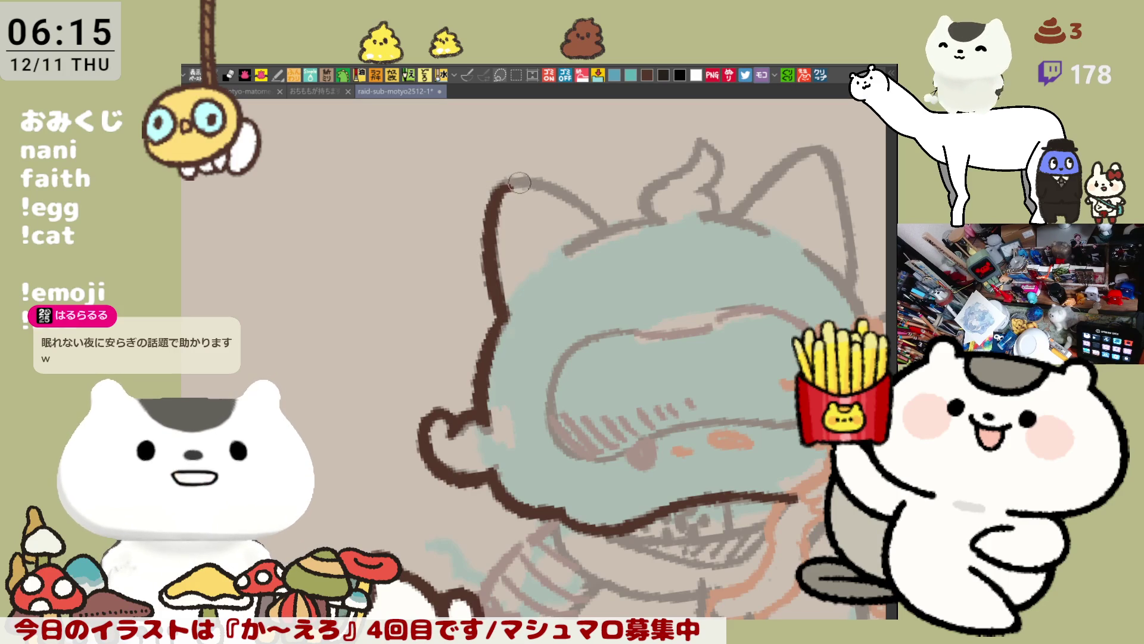
mouse_move(520, 177)
mouse_down()
mouse_move(617, 227)
mouse_move(664, 219)
mouse_up()
key(ctrl+z)
drag(566, 255, 663, 221)
key(ctrl+z)
drag(566, 255, 664, 219)
key(ctrl+z)
drag(565, 254, 665, 216)
key(ctrl+z)
key(ctrl+z)
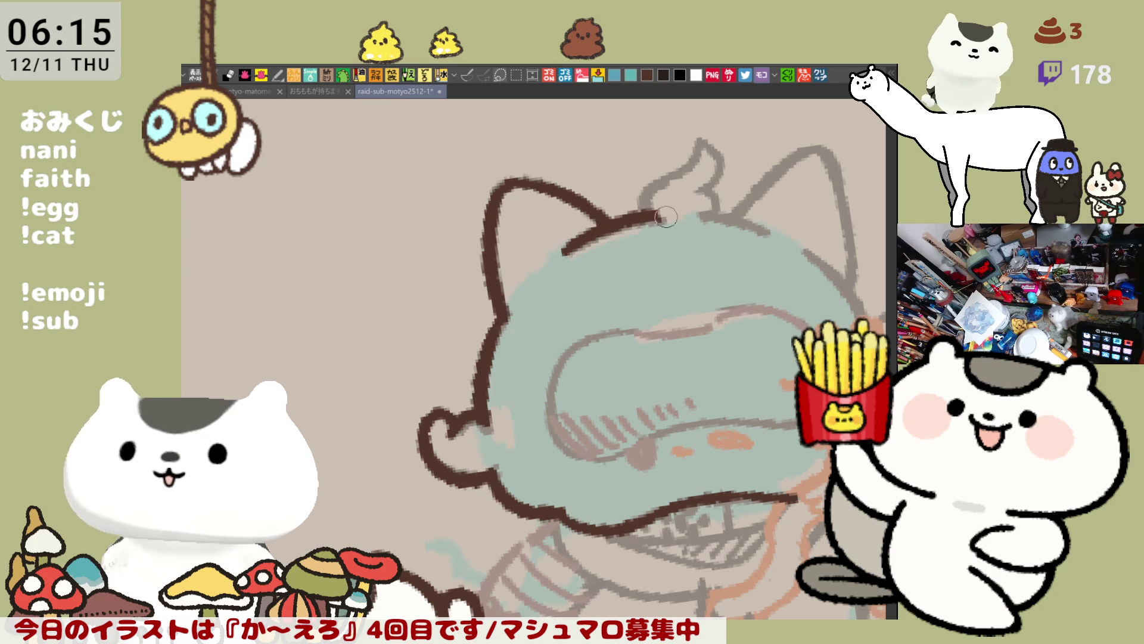
Outline the central tuft's left edge, tip and right side, continuing right of it.
mouse_move(655, 220)
mouse_down()
mouse_move(647, 197)
mouse_move(692, 170)
mouse_up()
key(ctrl+z)
mouse_move(656, 219)
mouse_down()
mouse_move(653, 197)
mouse_move(697, 158)
mouse_up()
key(ctrl+z)
drag(649, 190, 690, 163)
key(ctrl+z)
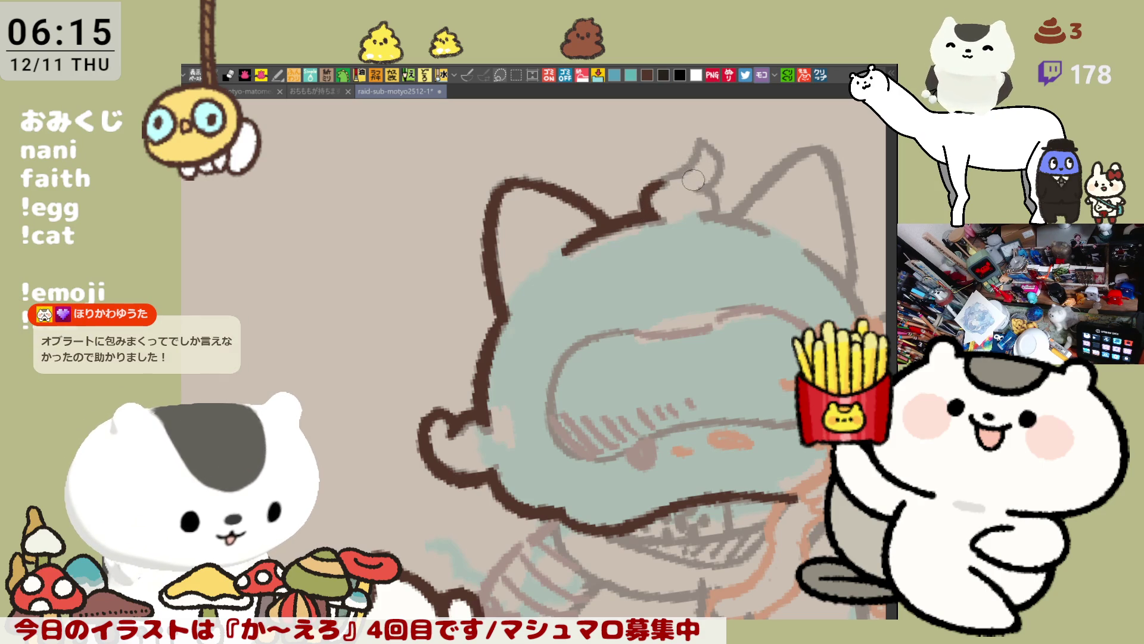
mouse_move(666, 182)
mouse_down()
mouse_move(687, 161)
mouse_move(721, 172)
mouse_move(703, 175)
mouse_move(698, 143)
mouse_move(718, 185)
mouse_up()
key(ctrl+z)
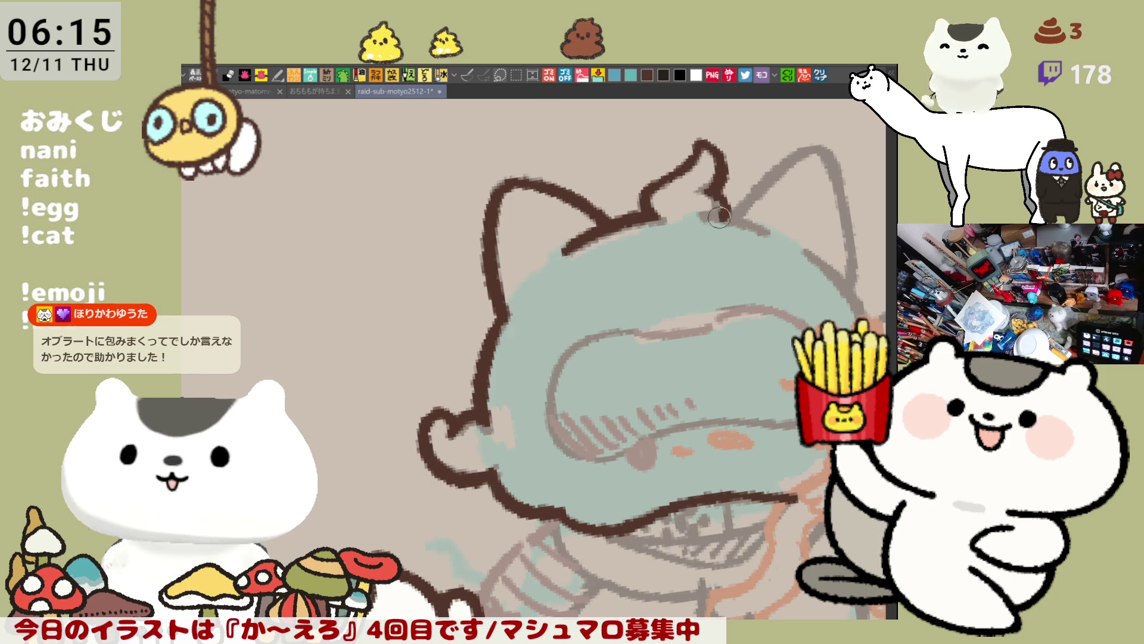
drag(718, 194, 724, 219)
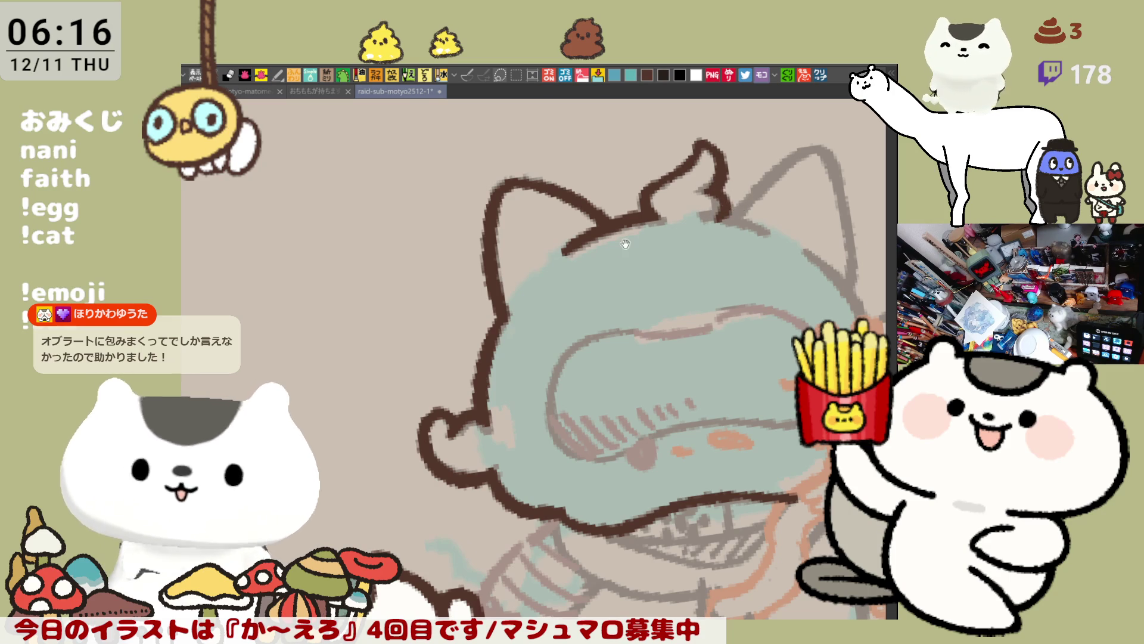
scroll(653, 243, left, 1)
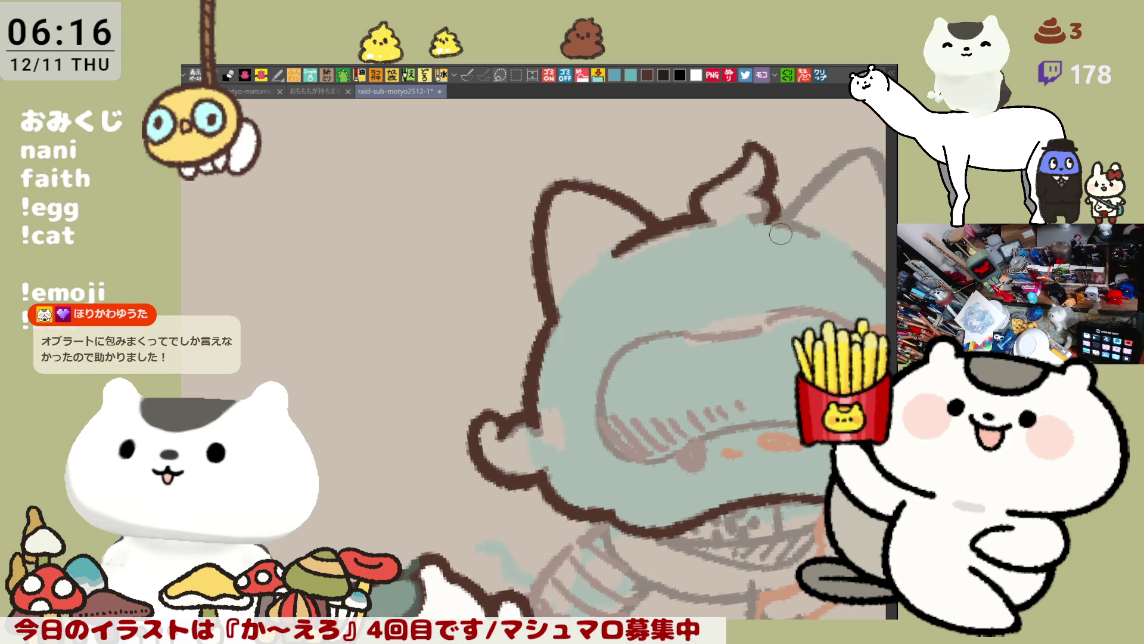
drag(771, 219, 820, 234)
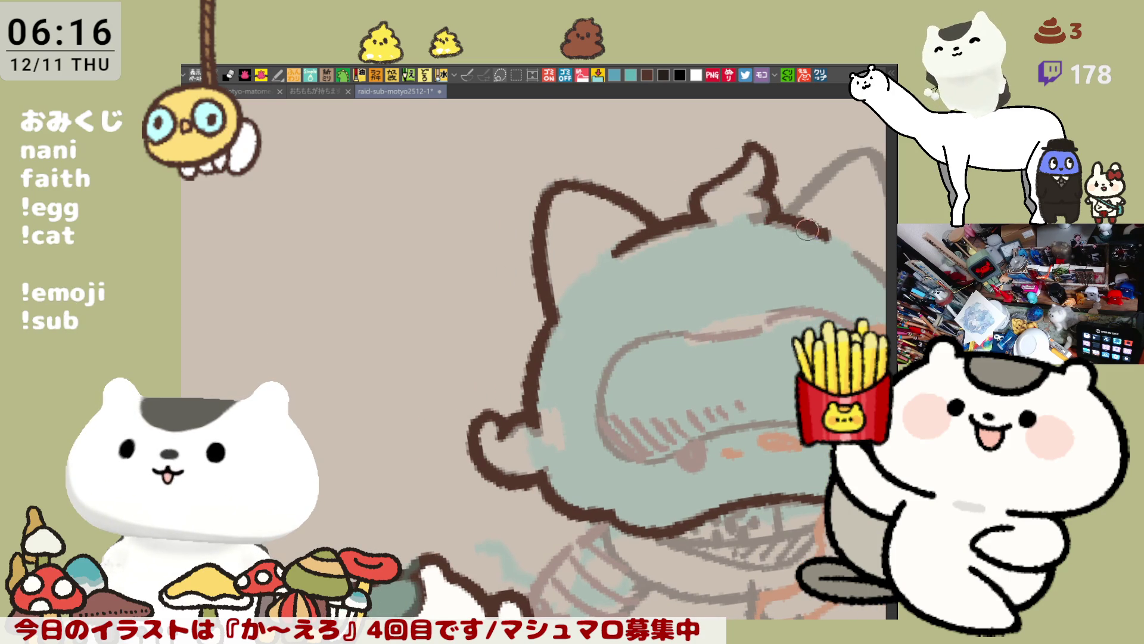
Outline the right side of the head in dark brown.
drag(752, 288, 561, 218)
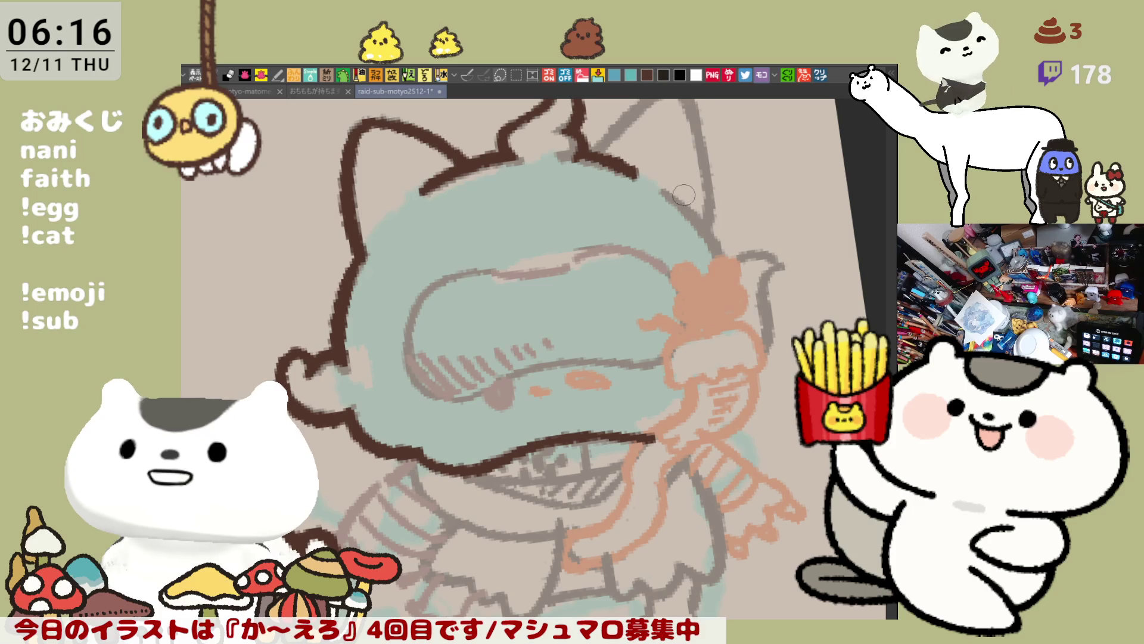
drag(659, 190, 725, 257)
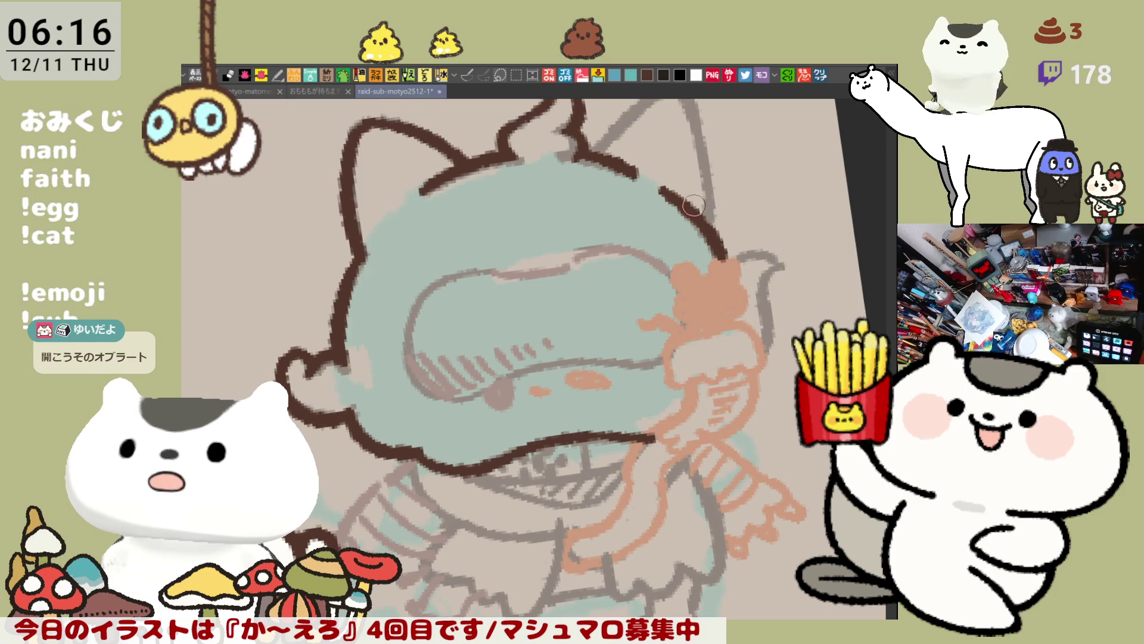
drag(536, 268, 517, 357)
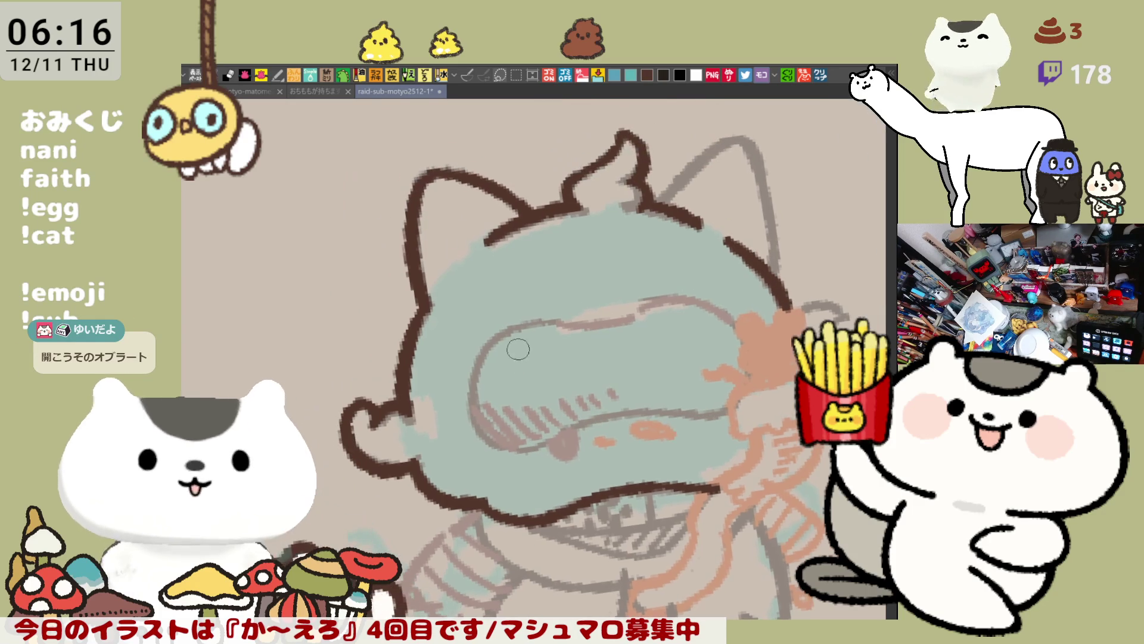
key(ctrl+z)
key(ctrl+z)
drag(632, 197, 687, 222)
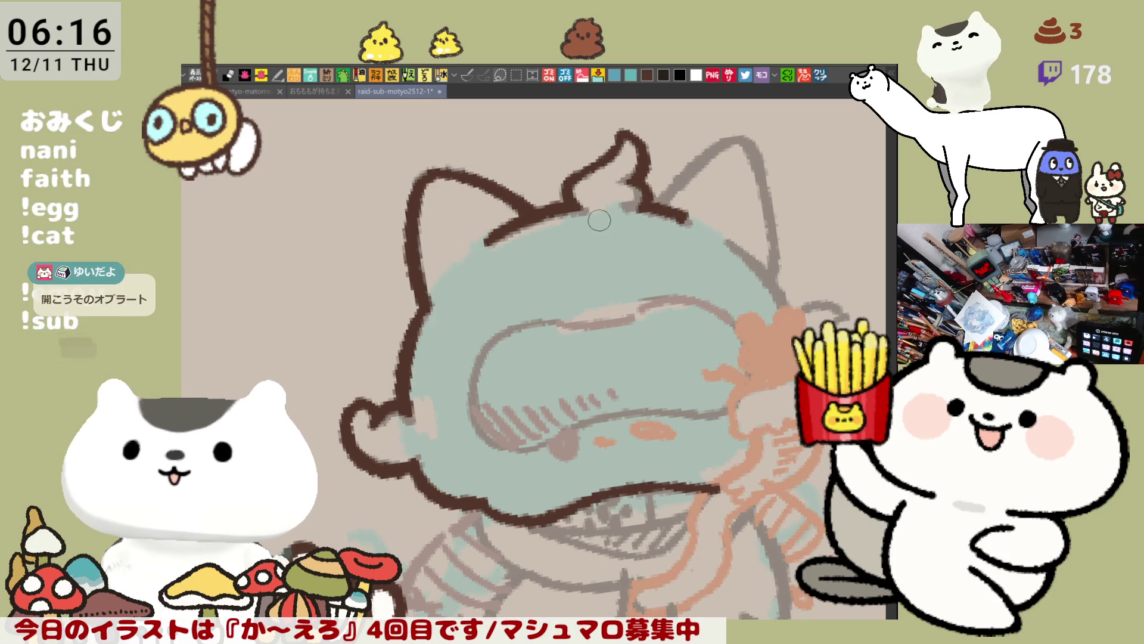
With the view flipped and tilted, ink the left ear's outline from its tip downward.
key(h)
key(minus)
drag(417, 174, 386, 316)
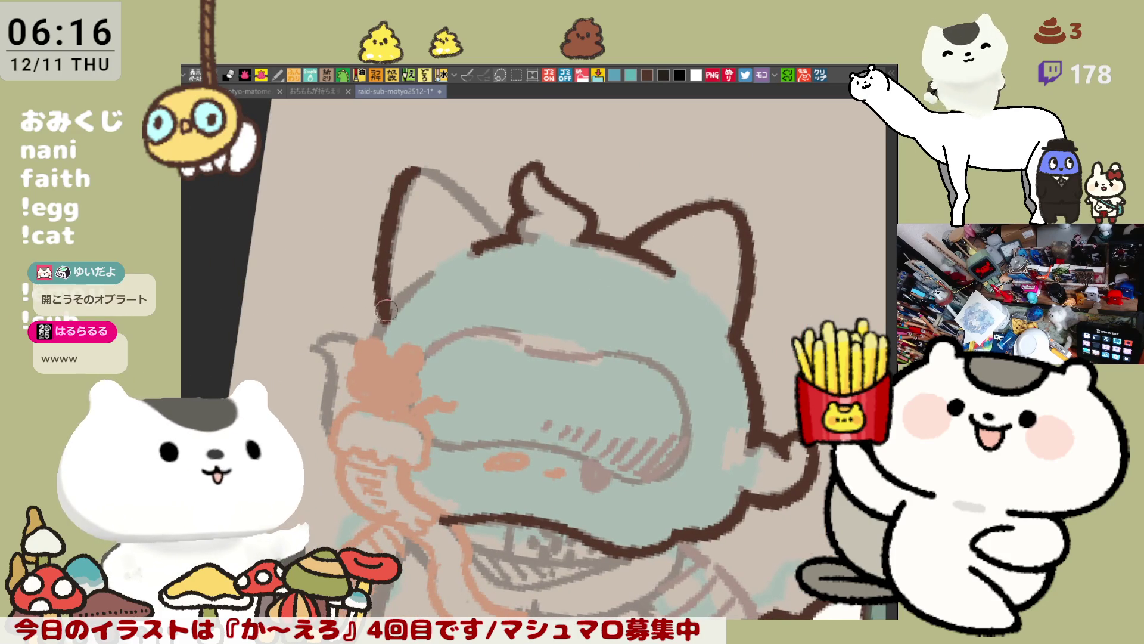
key(ctrl+z)
drag(420, 170, 385, 314)
key(ctrl+z)
drag(419, 168, 383, 316)
key(ctrl+z)
drag(419, 168, 381, 316)
Ink the left ear's inner edge from the tip down.
mouse_move(411, 177)
mouse_down()
mouse_move(441, 176)
mouse_move(514, 243)
mouse_up()
key(ctrl+z)
mouse_move(414, 174)
mouse_down()
mouse_move(502, 239)
mouse_move(483, 269)
mouse_move(453, 271)
mouse_move(451, 308)
mouse_up()
key(ctrl+z)
drag(465, 230, 451, 313)
key(ctrl+z)
drag(459, 256, 449, 314)
With the view upright again, outline the left ear's outer edge and top.
mouse_move(593, 187)
mouse_down()
mouse_move(489, 209)
mouse_move(400, 275)
mouse_up()
drag(286, 235, 319, 301)
key(ctrl+z)
drag(286, 237, 337, 226)
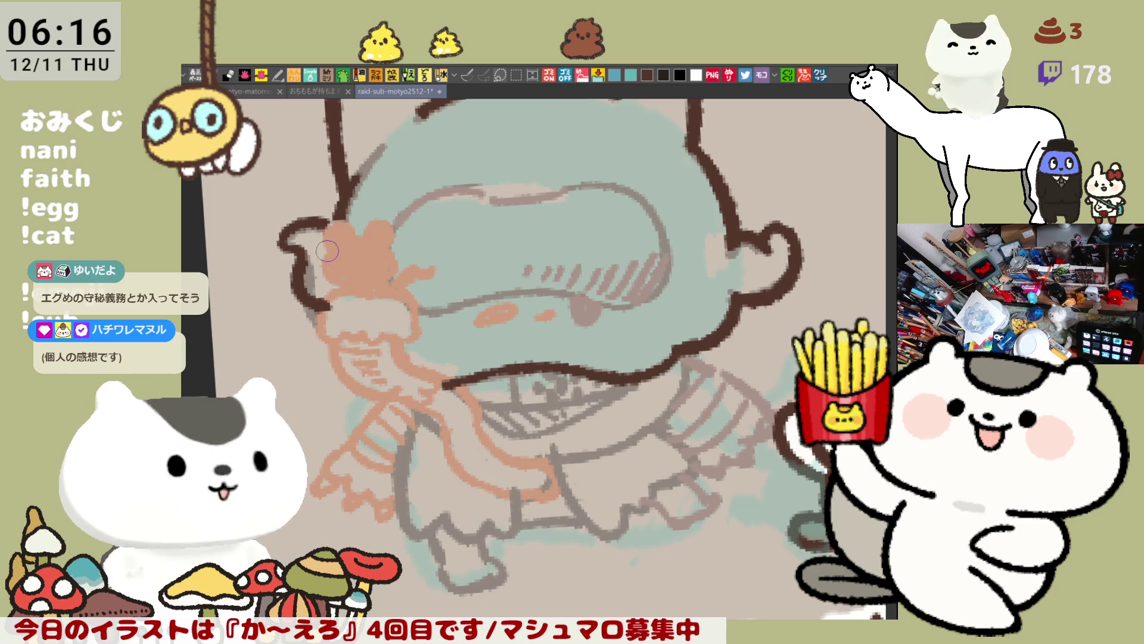
Join the ear outline to the head and extend the dark-brown line down the left side.
drag(319, 230, 388, 233)
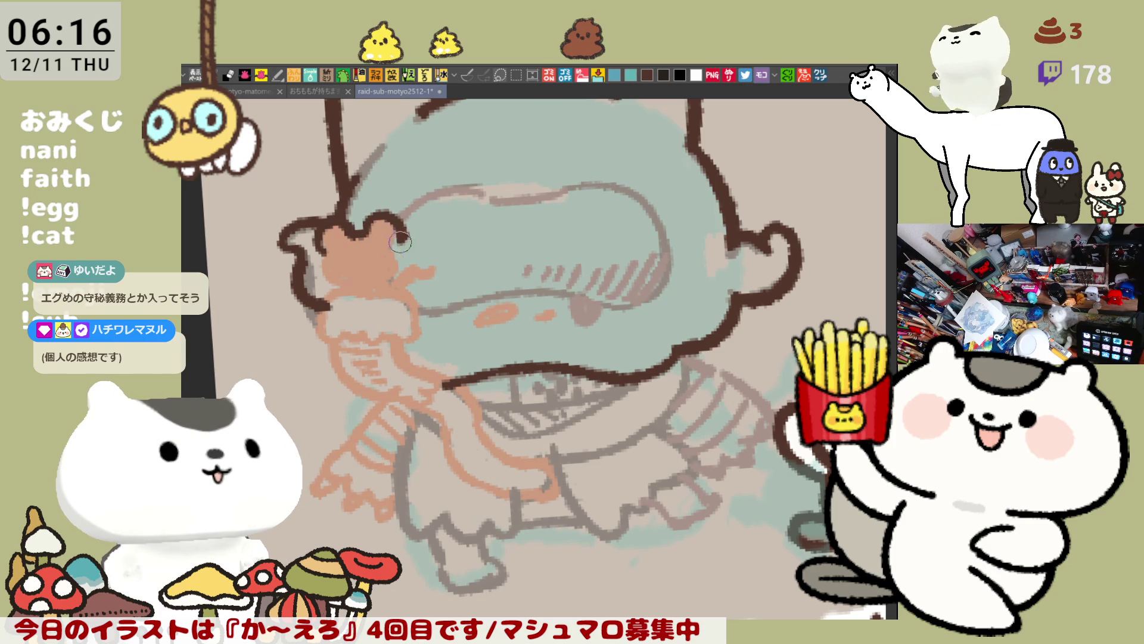
mouse_move(394, 250)
mouse_down()
mouse_move(364, 230)
mouse_move(371, 221)
mouse_move(402, 240)
mouse_move(366, 224)
mouse_move(397, 235)
mouse_move(397, 259)
mouse_move(365, 227)
mouse_move(390, 215)
mouse_move(394, 254)
mouse_move(369, 234)
mouse_move(395, 220)
mouse_move(405, 253)
mouse_move(388, 265)
mouse_move(403, 263)
mouse_move(338, 259)
mouse_move(354, 287)
mouse_up()
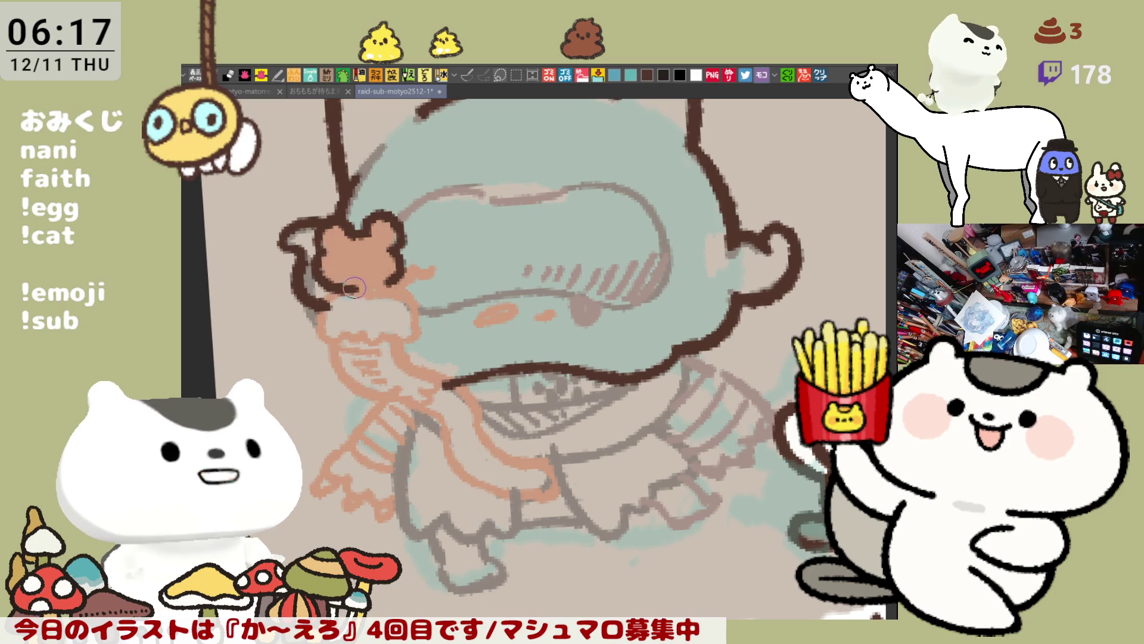
mouse_move(353, 246)
mouse_down()
mouse_move(325, 255)
mouse_move(346, 294)
mouse_up()
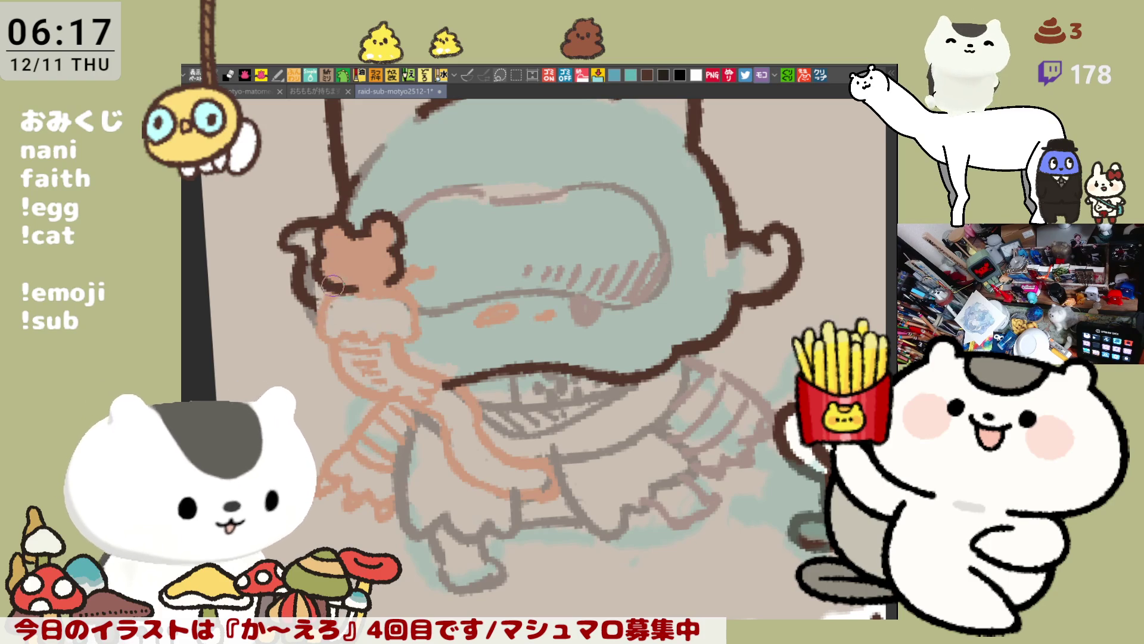
drag(322, 283, 325, 337)
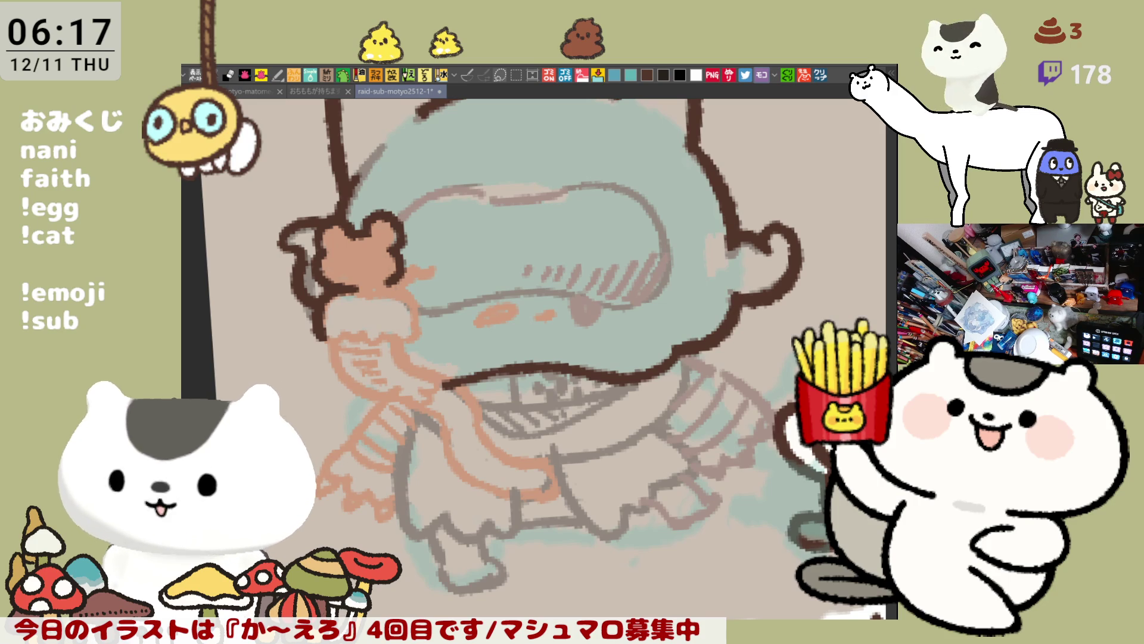
Ink the face's left edge below the bear and the left edge of the hair.
scroll(527, 403, down, 3)
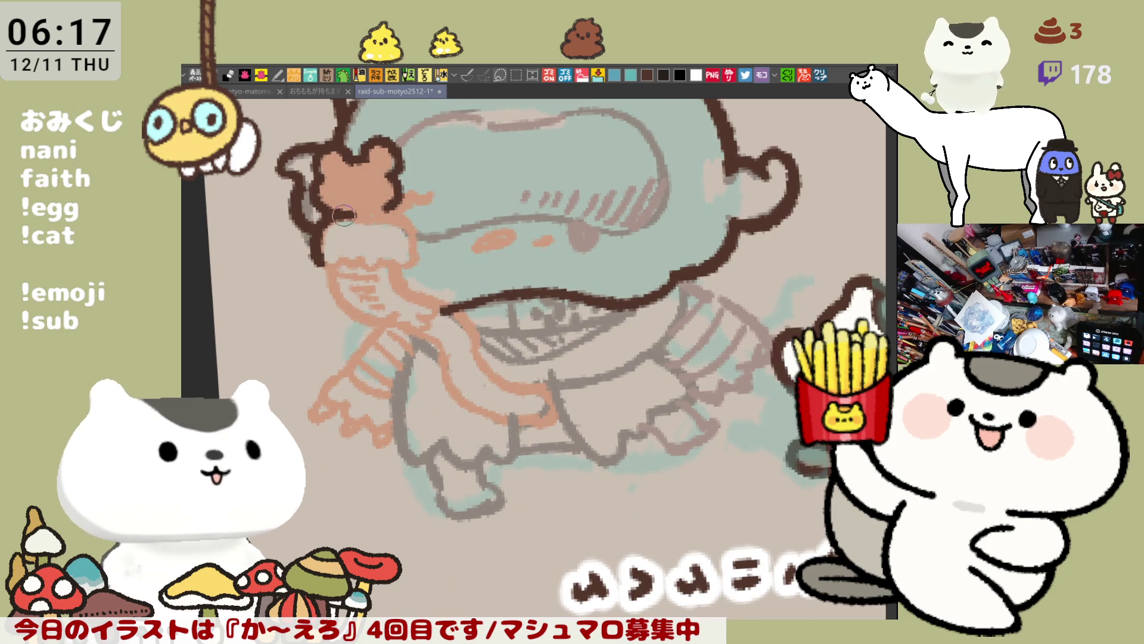
mouse_move(394, 212)
mouse_down()
mouse_move(371, 215)
mouse_move(414, 253)
mouse_move(381, 209)
mouse_move(417, 262)
mouse_up()
key(ctrl+z)
key(ctrl+z)
mouse_move(375, 205)
mouse_down()
mouse_move(415, 247)
mouse_move(383, 256)
mouse_move(399, 262)
mouse_up()
key(ctrl+z)
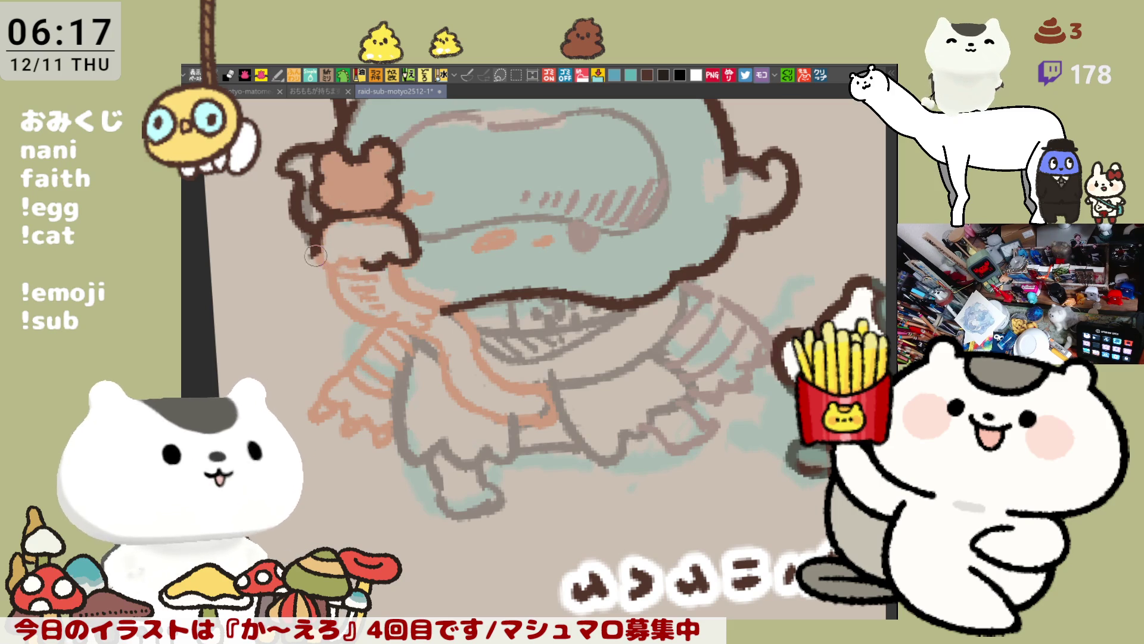
mouse_move(316, 247)
mouse_down()
mouse_move(334, 268)
mouse_move(358, 263)
mouse_up()
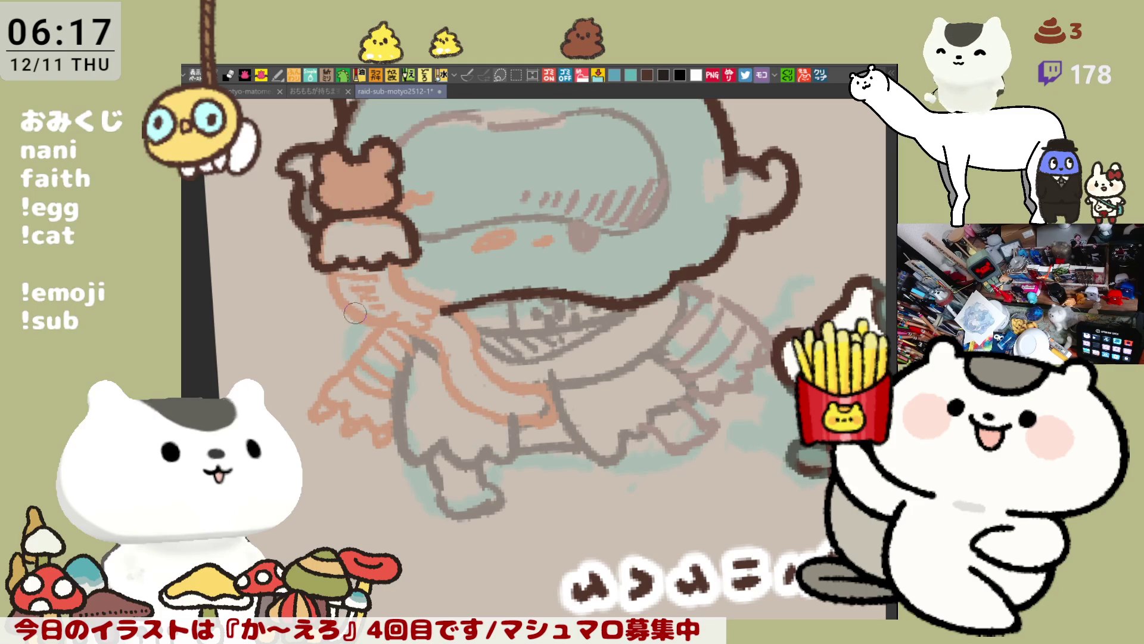
key(asciicircum)
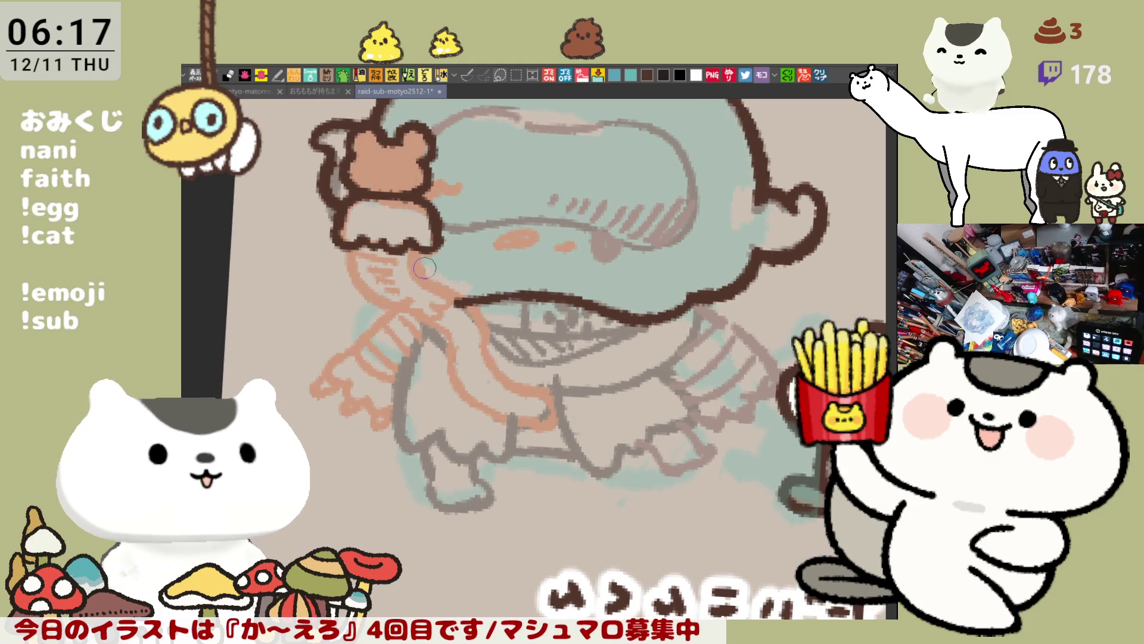
Ink the hair edge and the outline from the scarf's top down the neck.
drag(426, 247, 444, 282)
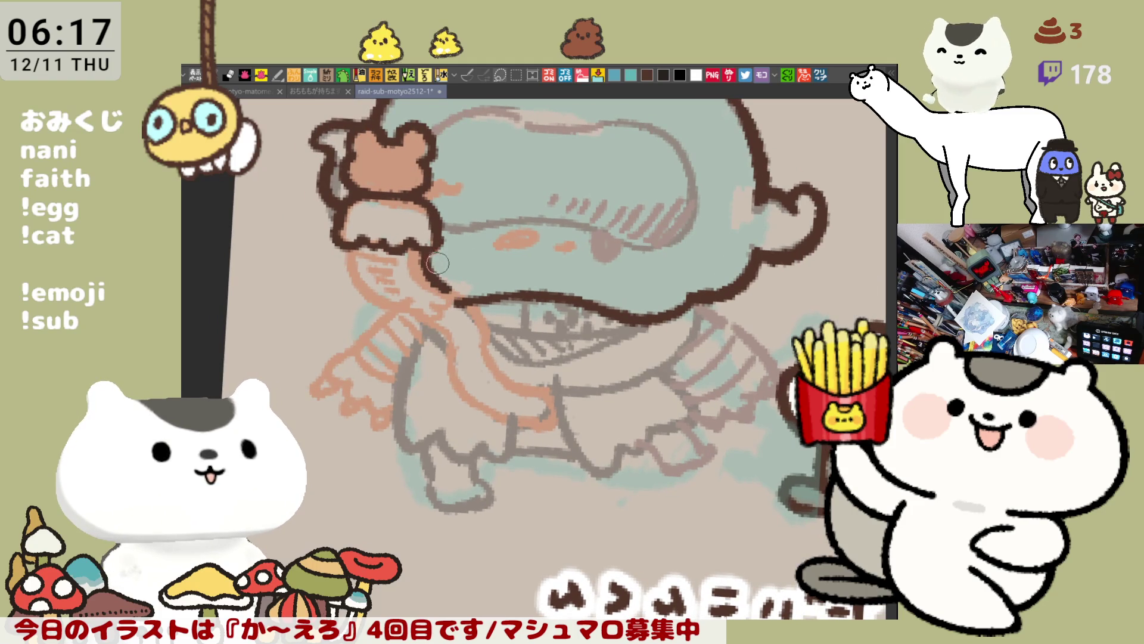
mouse_move(350, 248)
mouse_down()
mouse_move(375, 314)
mouse_move(406, 313)
mouse_move(346, 265)
mouse_move(402, 313)
mouse_up()
key(ctrl+z)
key(ctrl+z)
mouse_move(343, 229)
mouse_down()
mouse_move(355, 301)
mouse_move(426, 313)
mouse_move(449, 299)
mouse_up()
key(ctrl+z)
mouse_move(343, 229)
mouse_down()
mouse_move(375, 307)
mouse_move(414, 316)
mouse_move(435, 305)
mouse_up()
key(ctrl+z)
mouse_move(343, 229)
mouse_down()
mouse_move(411, 316)
mouse_move(417, 287)
mouse_up()
key(ctrl+z)
mouse_move(349, 245)
mouse_down()
mouse_move(410, 318)
mouse_move(453, 308)
mouse_move(451, 285)
mouse_up()
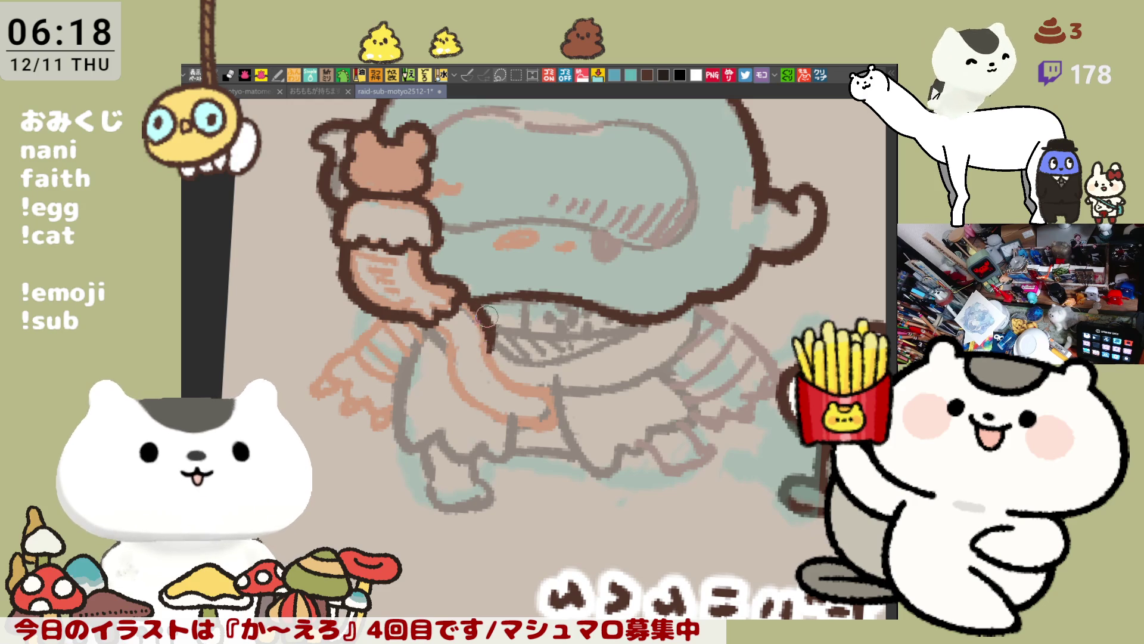
Outline the scarf's trailing edge as a long curve down and right.
mouse_move(472, 297)
mouse_down()
mouse_move(489, 351)
mouse_move(540, 391)
mouse_up()
key(ctrl+z)
drag(484, 342, 547, 393)
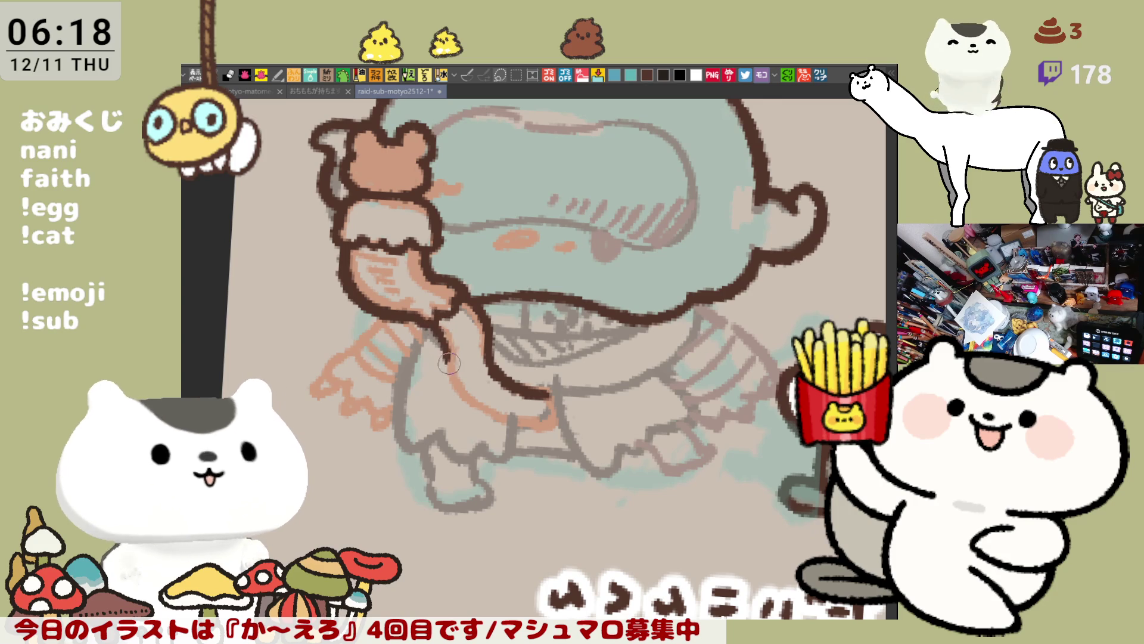
drag(442, 325, 468, 395)
key(ctrl+z)
mouse_move(444, 339)
mouse_down()
mouse_move(471, 400)
mouse_move(551, 425)
mouse_move(553, 401)
mouse_up()
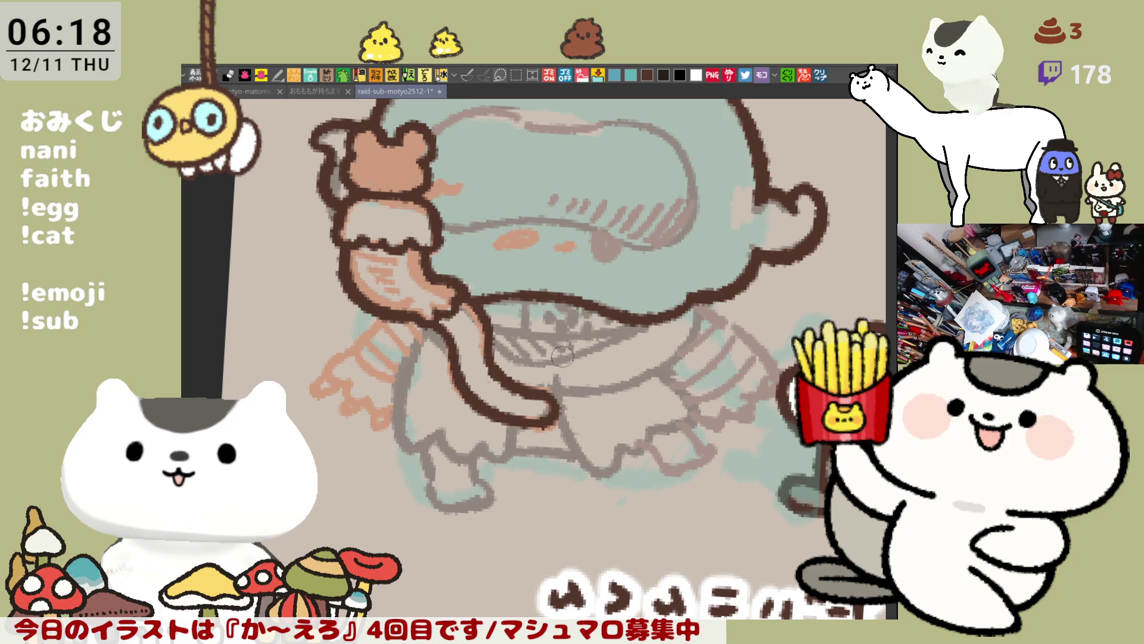
Draw the dark-brown line under the hat brim.
drag(495, 327, 628, 317)
key(ctrl+z)
drag(486, 322, 647, 318)
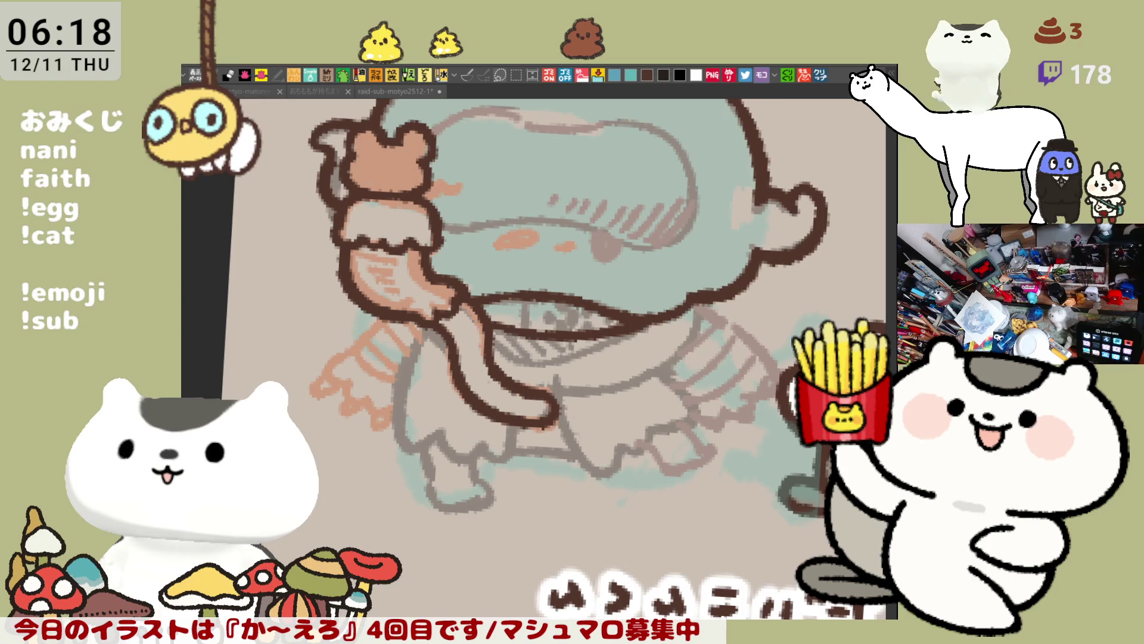
click(561, 340)
Ink the hair strands, including the lower strand, with short dark strokes.
drag(486, 350, 559, 367)
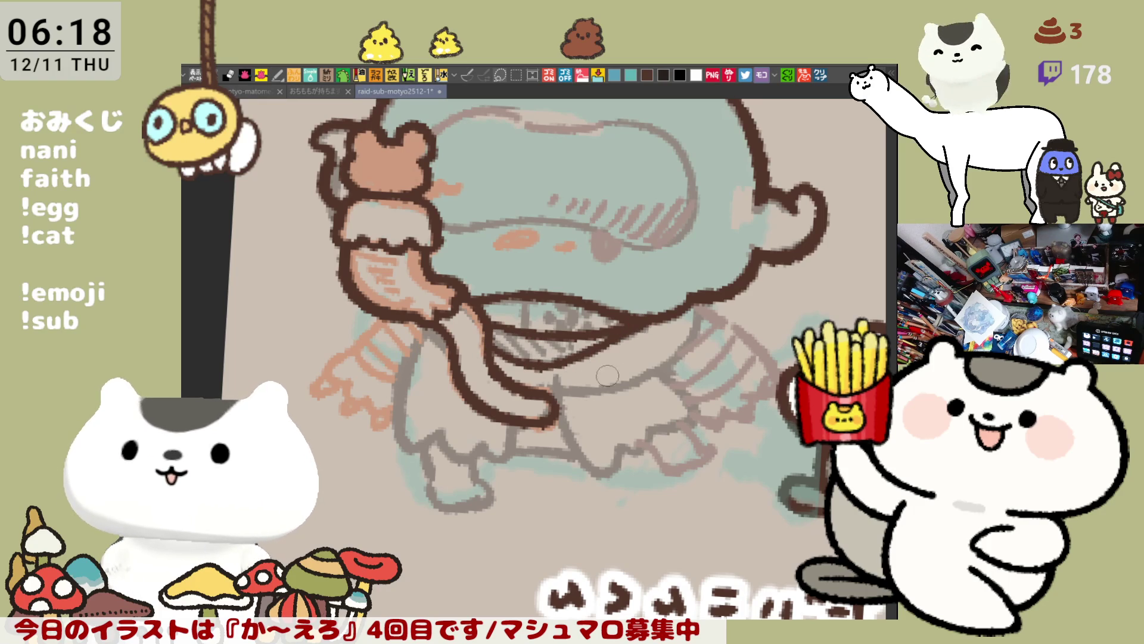
drag(426, 322, 452, 368)
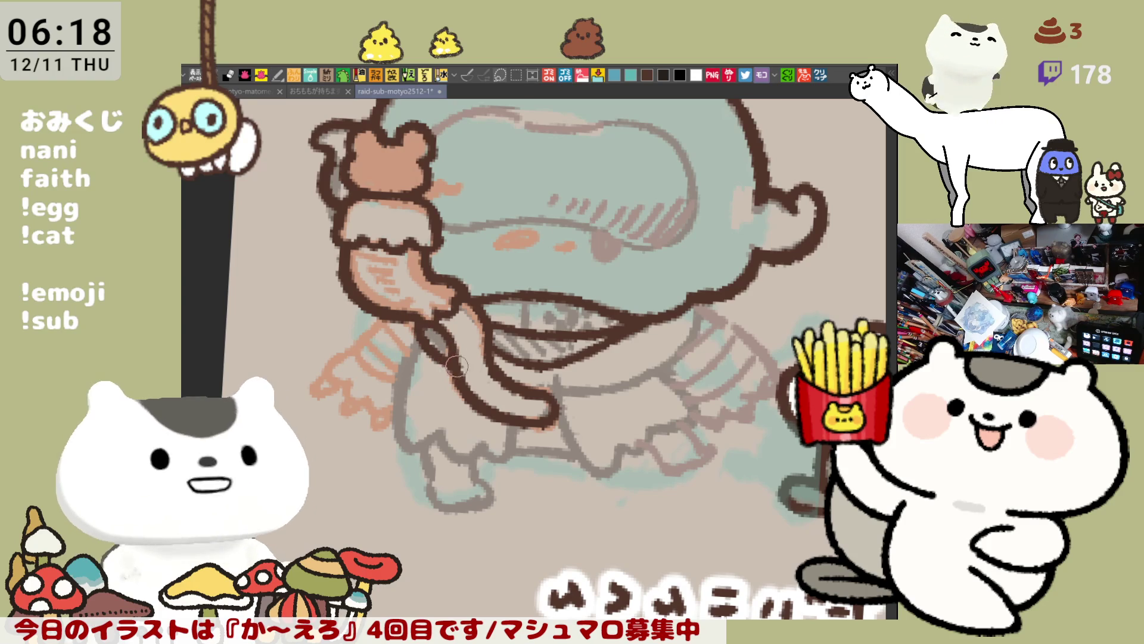
drag(524, 389, 629, 386)
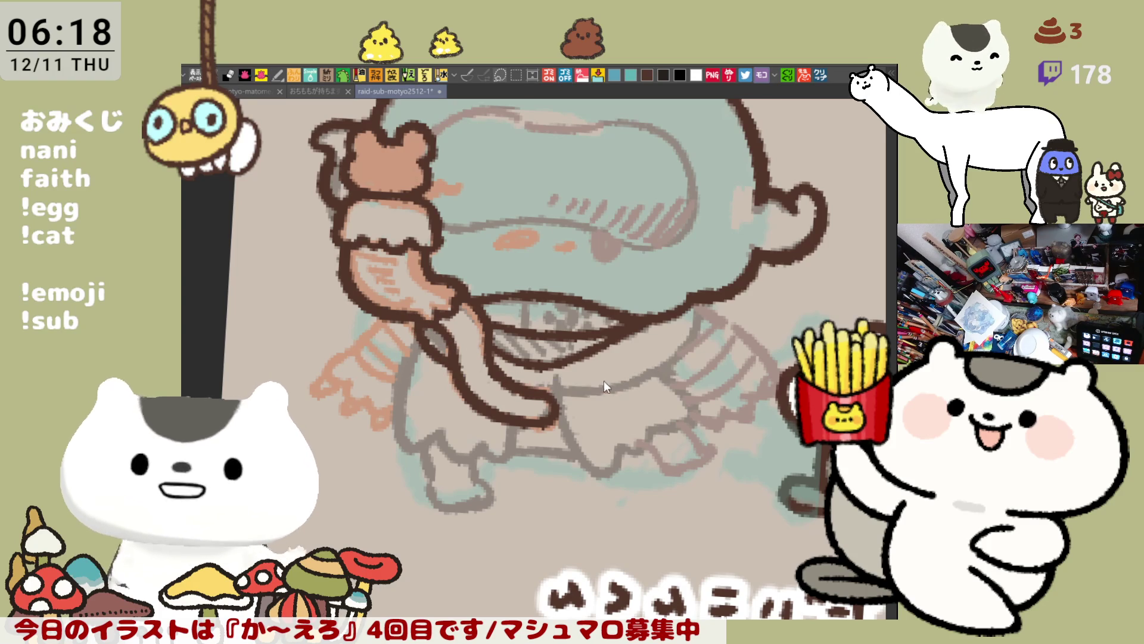
key(h)
mouse_move(431, 309)
mouse_down()
mouse_move(446, 346)
mouse_move(500, 374)
mouse_up()
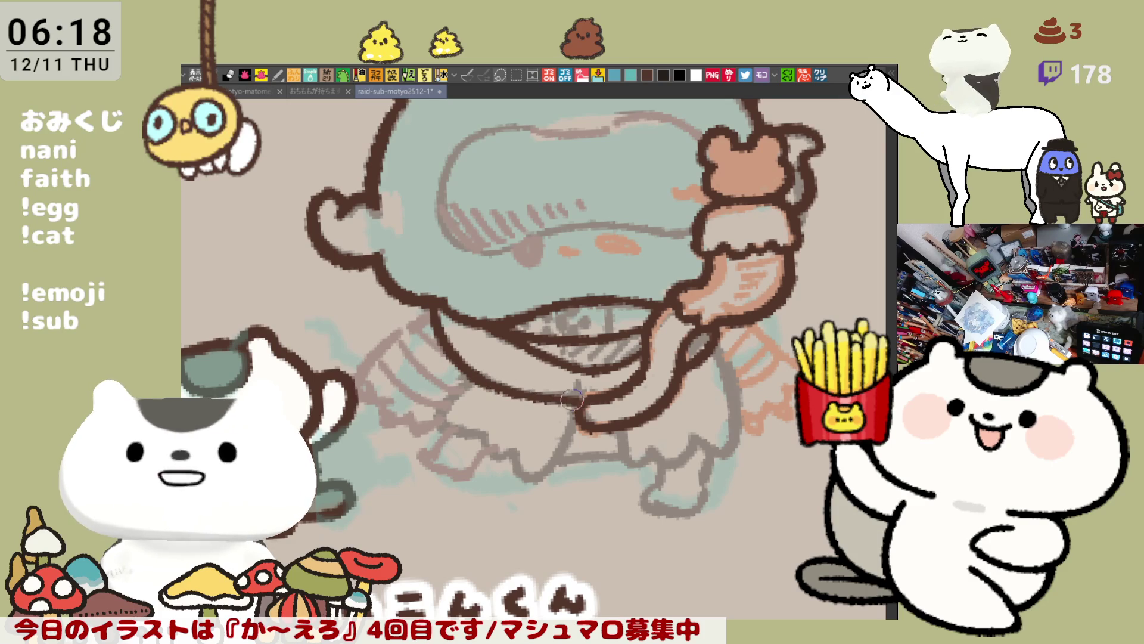
Extend the lip-line outline to the hand and darken the lower leg outline.
mouse_move(495, 386)
mouse_down()
mouse_move(599, 405)
mouse_move(572, 387)
mouse_move(593, 376)
mouse_up()
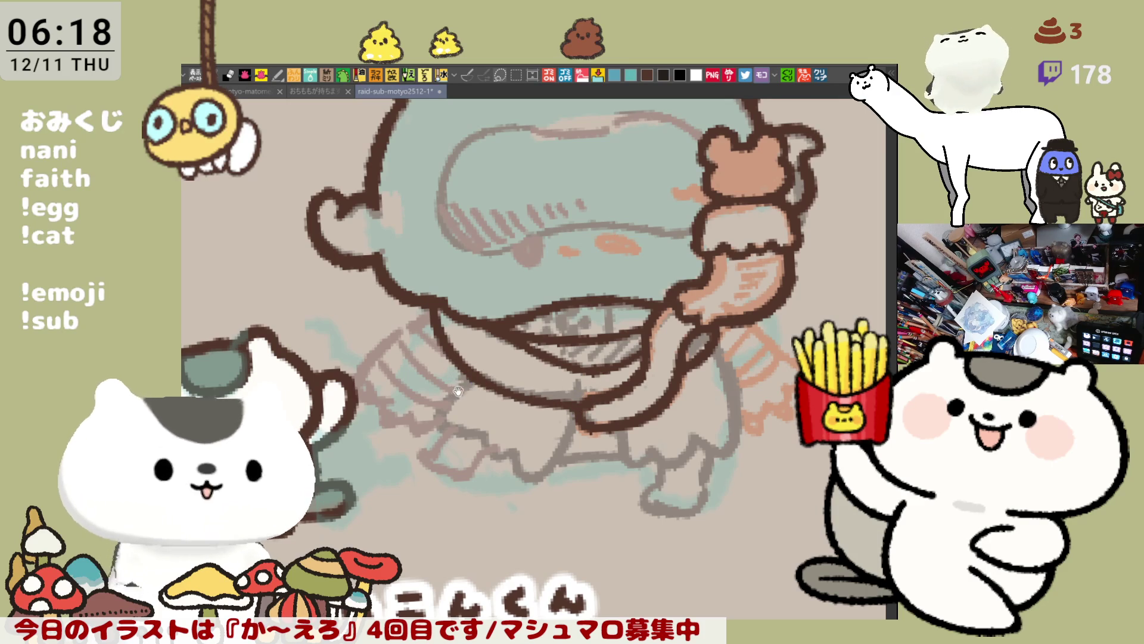
scroll(489, 375, down, 2)
key(minus)
mouse_move(506, 339)
mouse_down()
mouse_move(501, 405)
mouse_move(496, 395)
mouse_move(576, 401)
mouse_up()
key(ctrl+z)
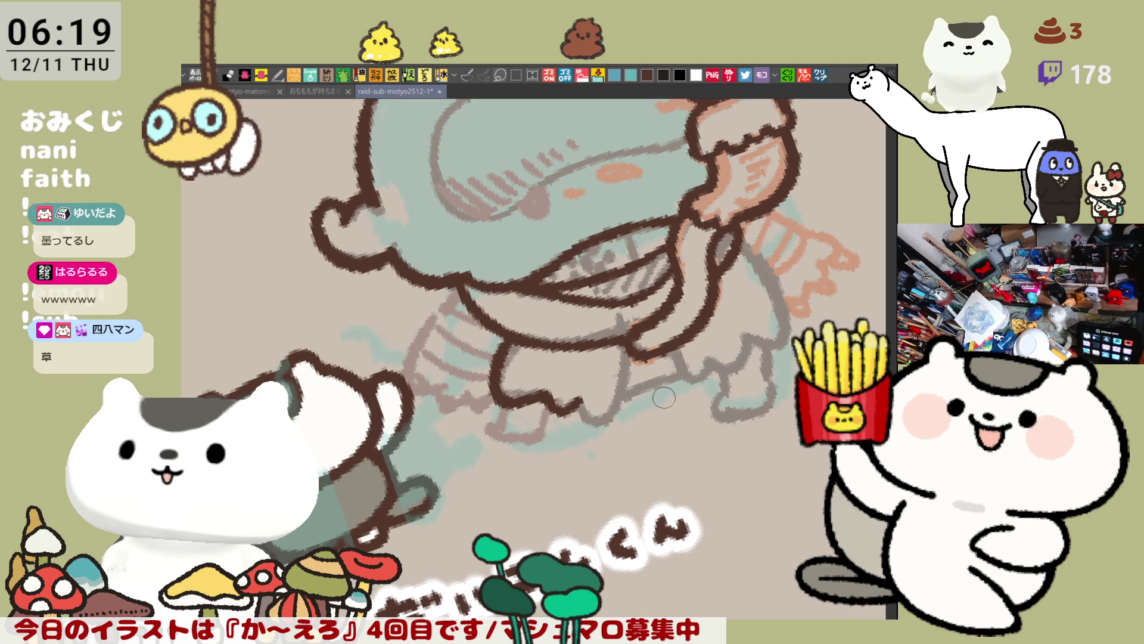
mouse_move(607, 393)
mouse_down()
mouse_move(587, 412)
mouse_move(614, 420)
mouse_move(625, 352)
mouse_move(614, 417)
mouse_up()
drag(631, 357, 619, 420)
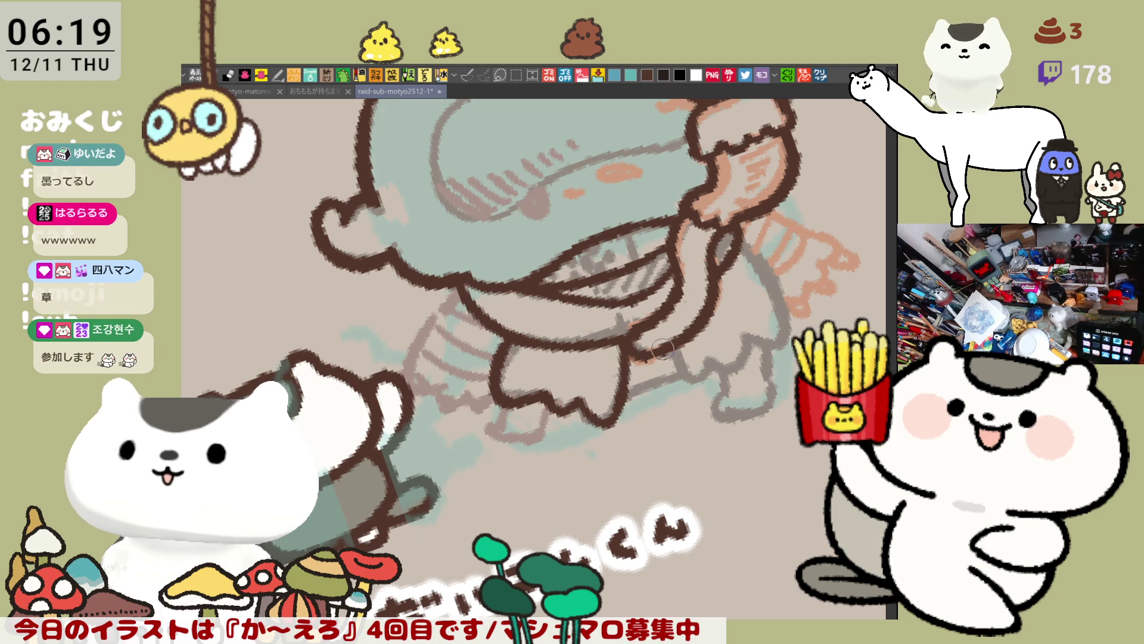
Ink the remaining leg outline strokes, including the left leg, retrying as needed.
key(asciicircum)
key(asciicircum)
drag(564, 337, 573, 390)
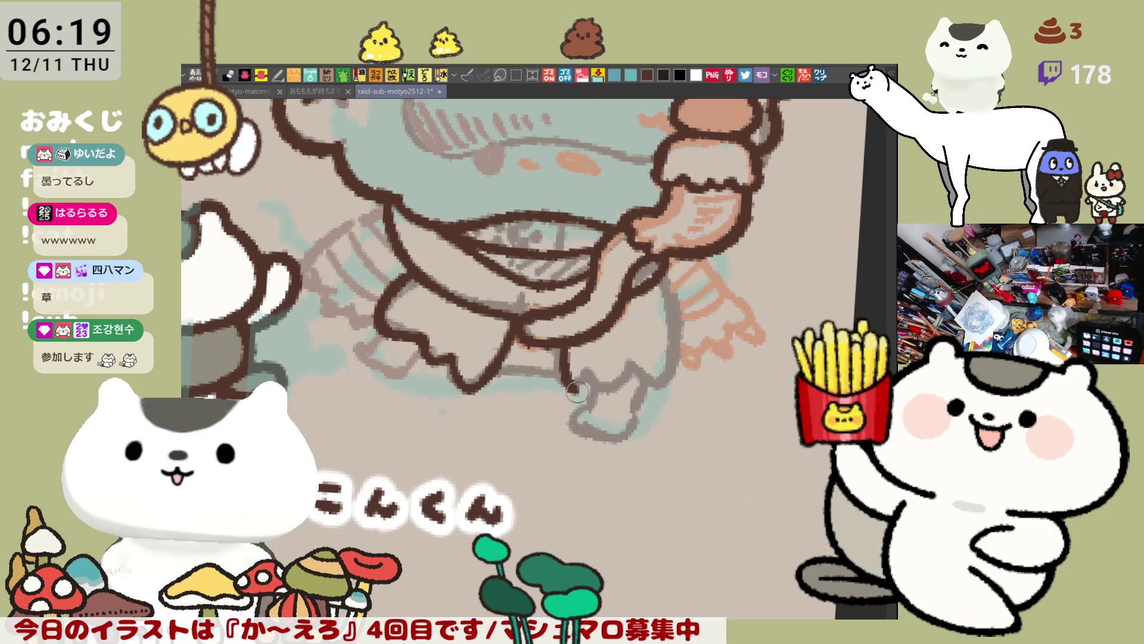
key(ctrl+z)
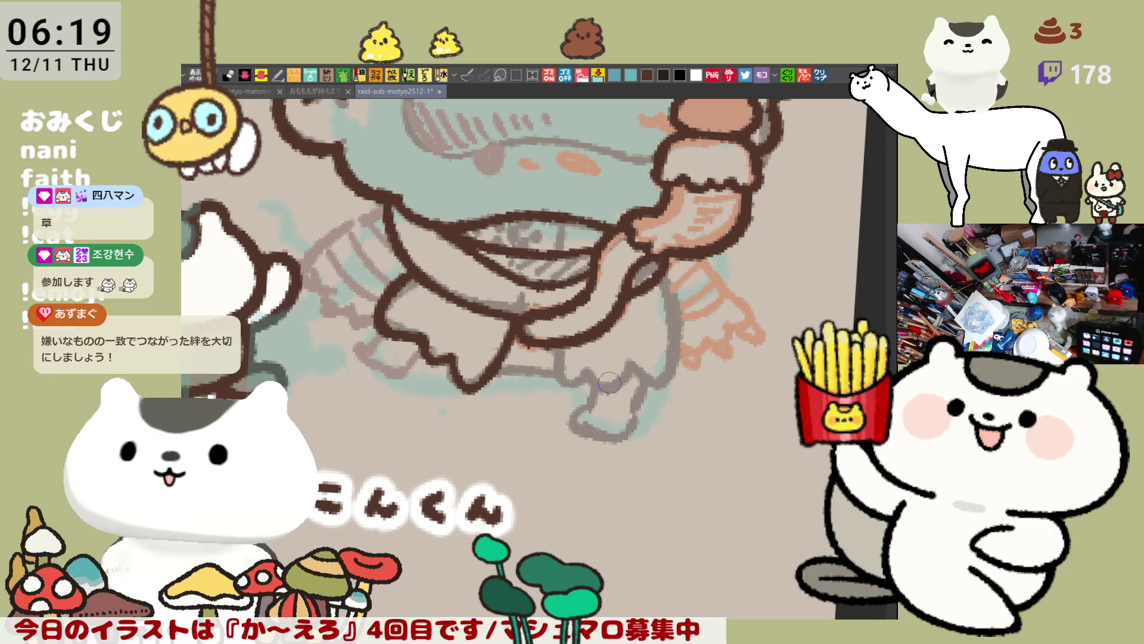
drag(553, 352, 588, 376)
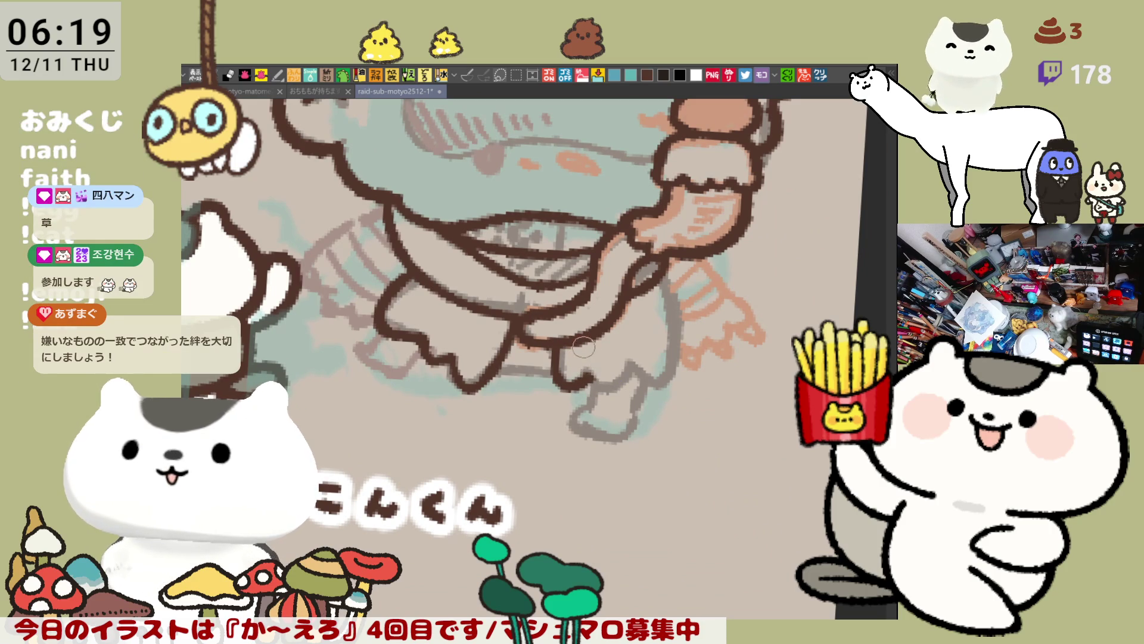
key(ctrl+z)
mouse_move(558, 351)
mouse_down()
mouse_move(596, 390)
mouse_move(636, 366)
mouse_up()
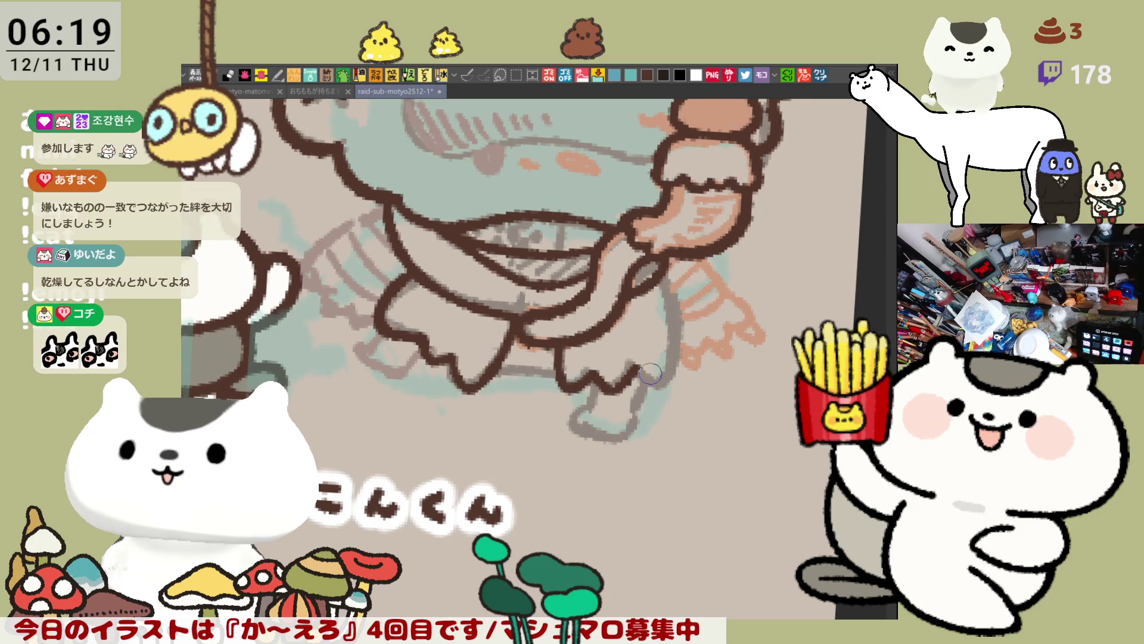
key(h)
mouse_move(463, 290)
mouse_down()
mouse_move(447, 375)
mouse_move(492, 405)
mouse_move(444, 348)
mouse_move(484, 379)
mouse_up()
key(ctrl+z)
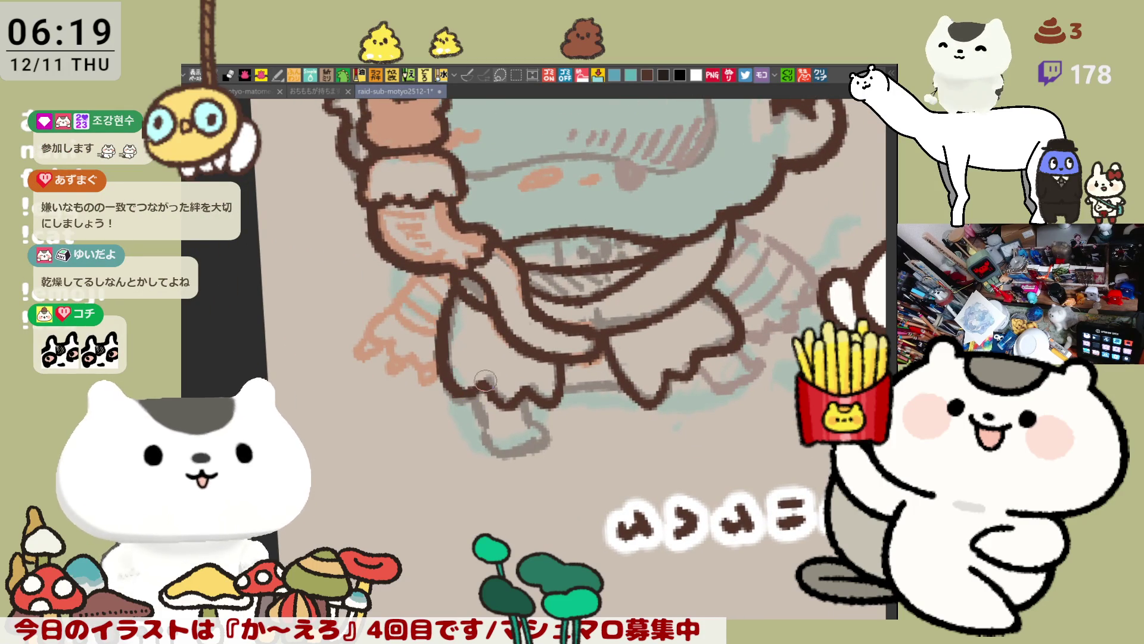
Redraw the left leg and outline the boot's toe, side and bottom, then save.
key(ctrl+z)
drag(464, 278, 488, 383)
drag(482, 426, 492, 383)
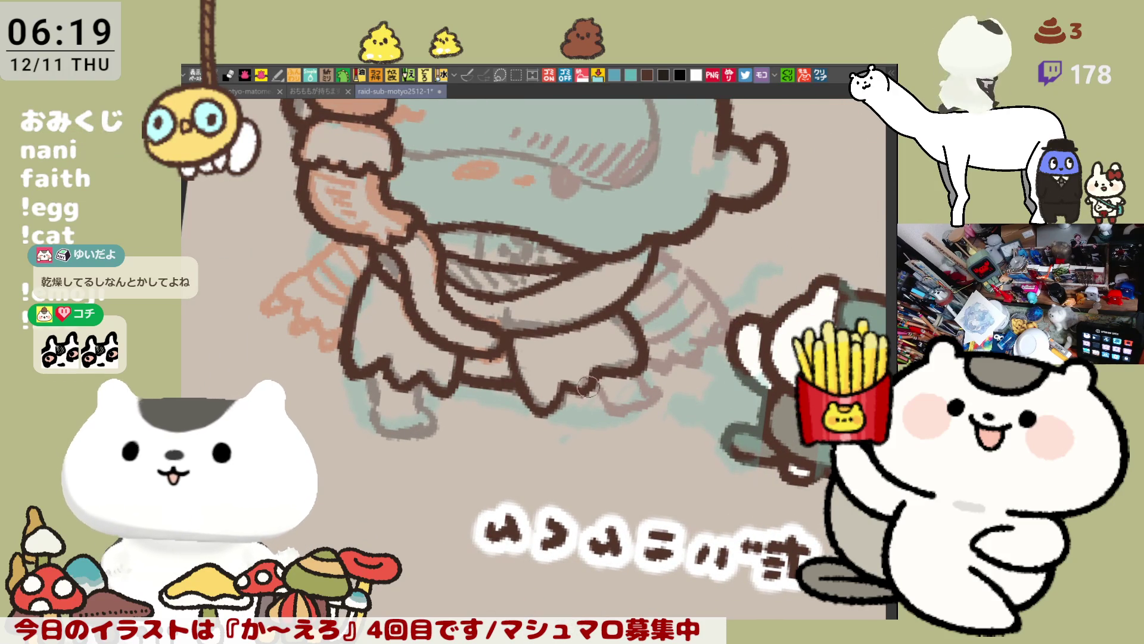
drag(598, 398, 636, 404)
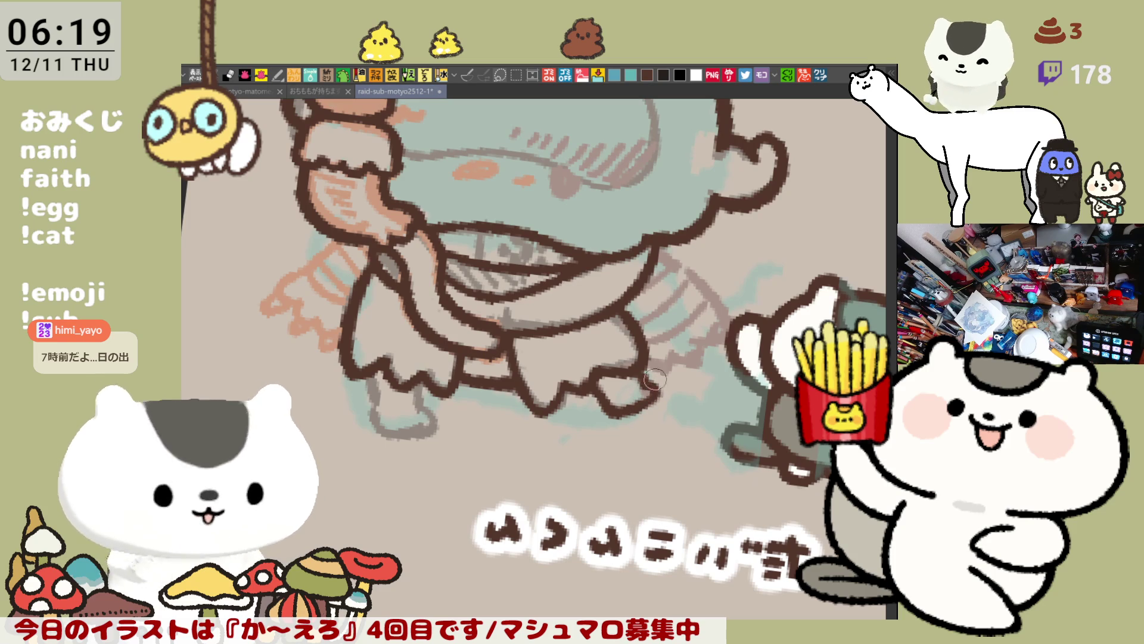
mouse_move(587, 387)
mouse_down()
mouse_move(532, 359)
mouse_move(536, 417)
mouse_up()
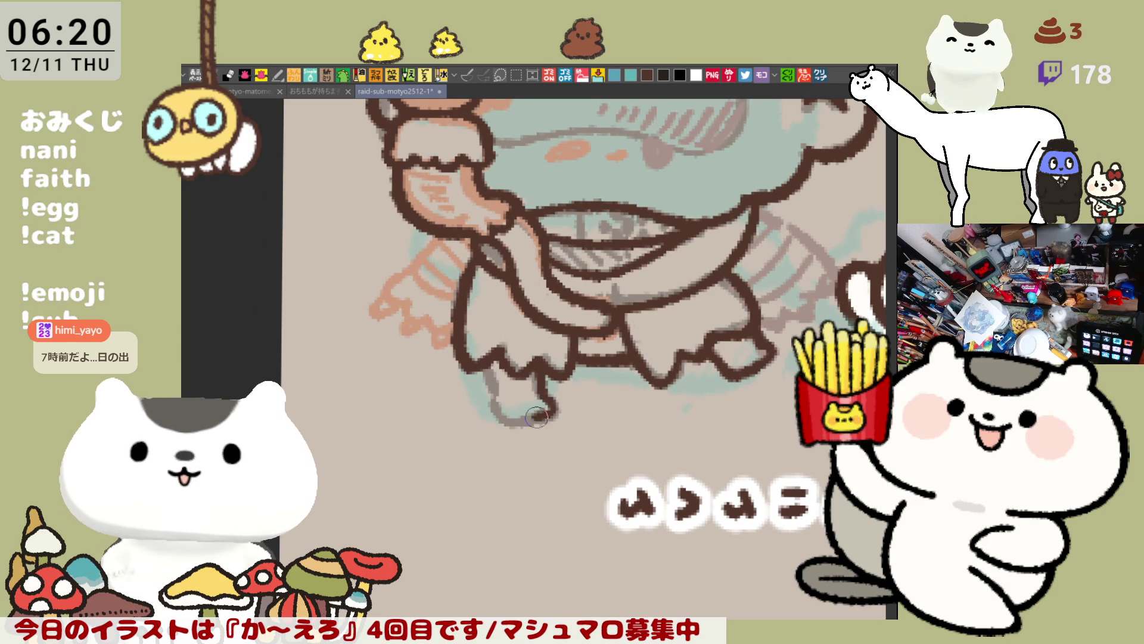
mouse_move(493, 370)
mouse_down()
mouse_move(495, 411)
mouse_move(553, 420)
mouse_move(498, 411)
mouse_move(539, 427)
mouse_move(549, 419)
mouse_up()
key(ctrl+z)
key(ctrl+z)
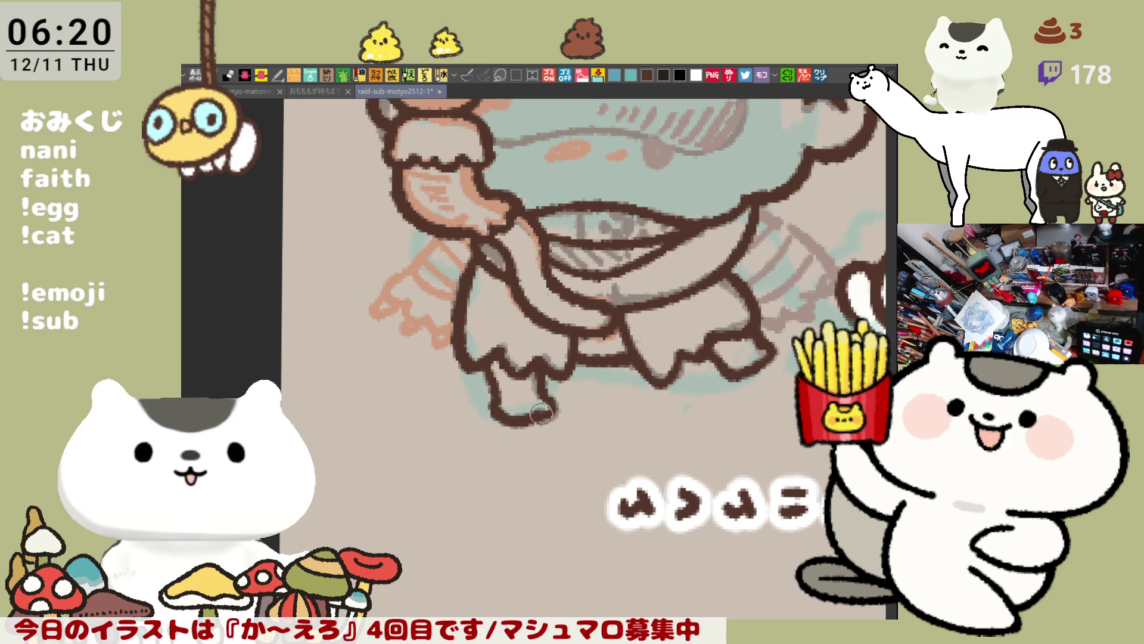
key(ctrl+z)
mouse_move(490, 387)
mouse_down()
mouse_move(527, 417)
mouse_move(556, 413)
mouse_up()
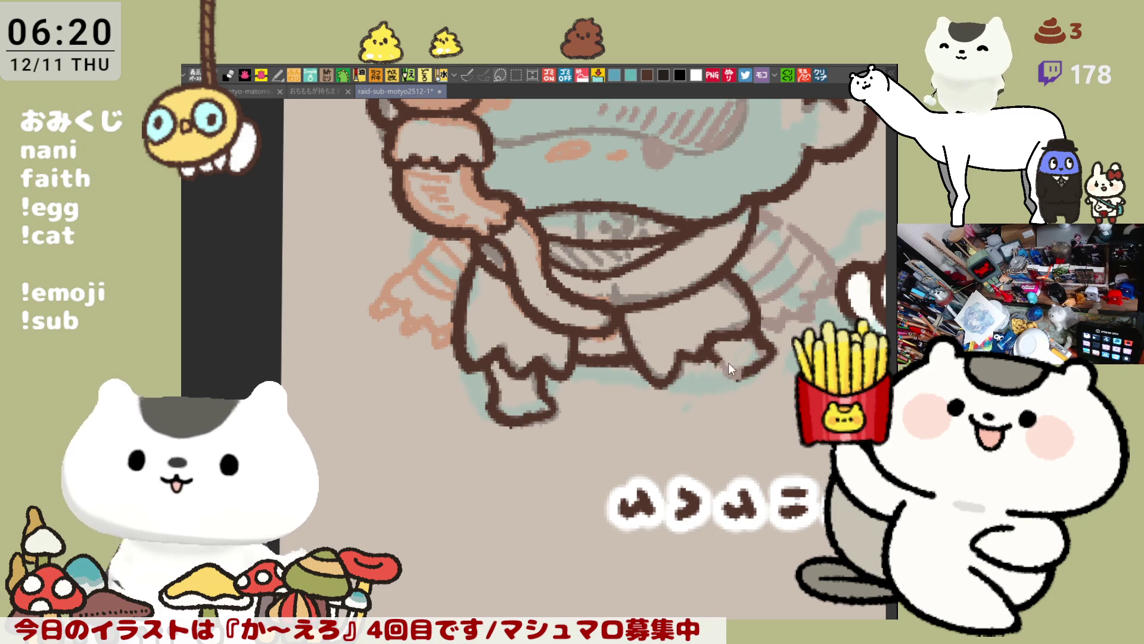
key(ctrl+s)
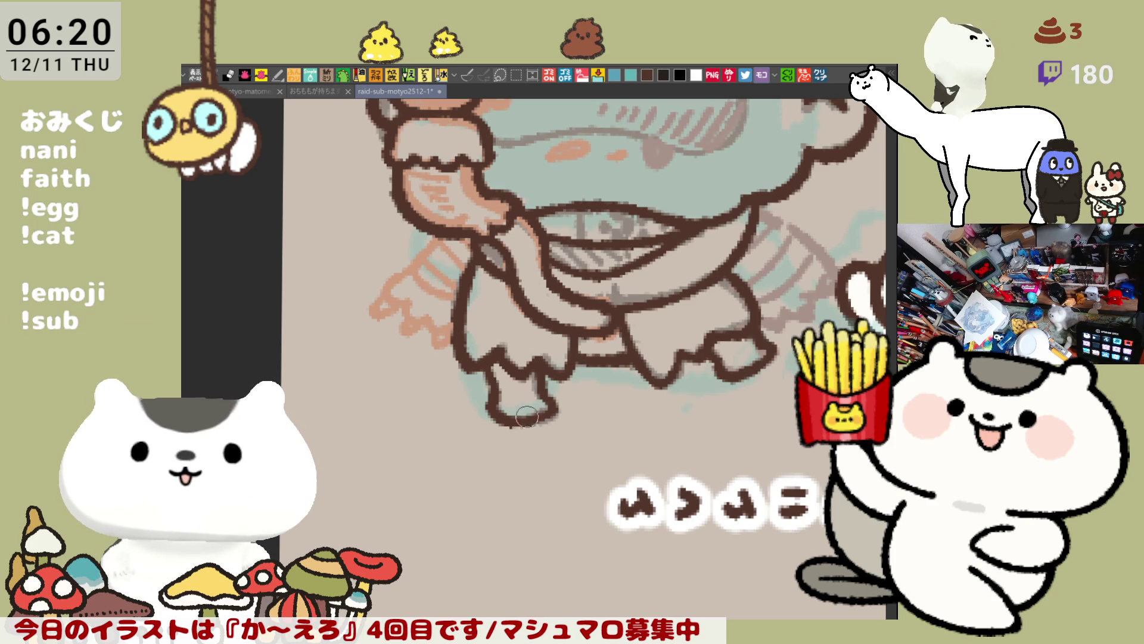
Ink the dark-brown outline of the arm and close up the hand.
scroll(546, 368, up, 2)
scroll(545, 368, up, 2)
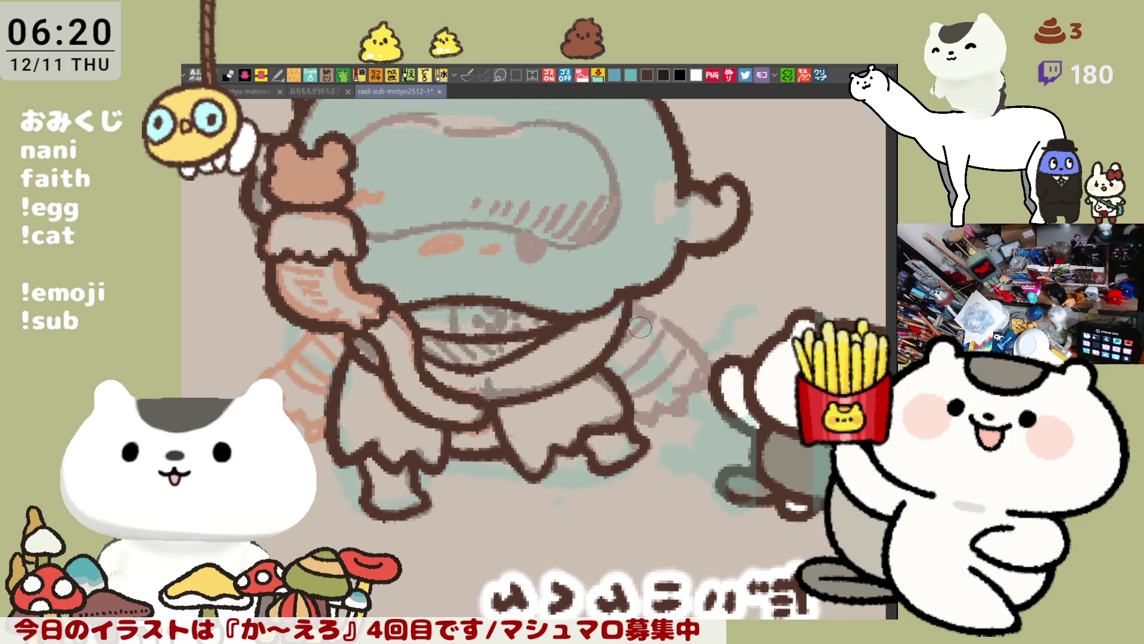
drag(647, 304, 690, 338)
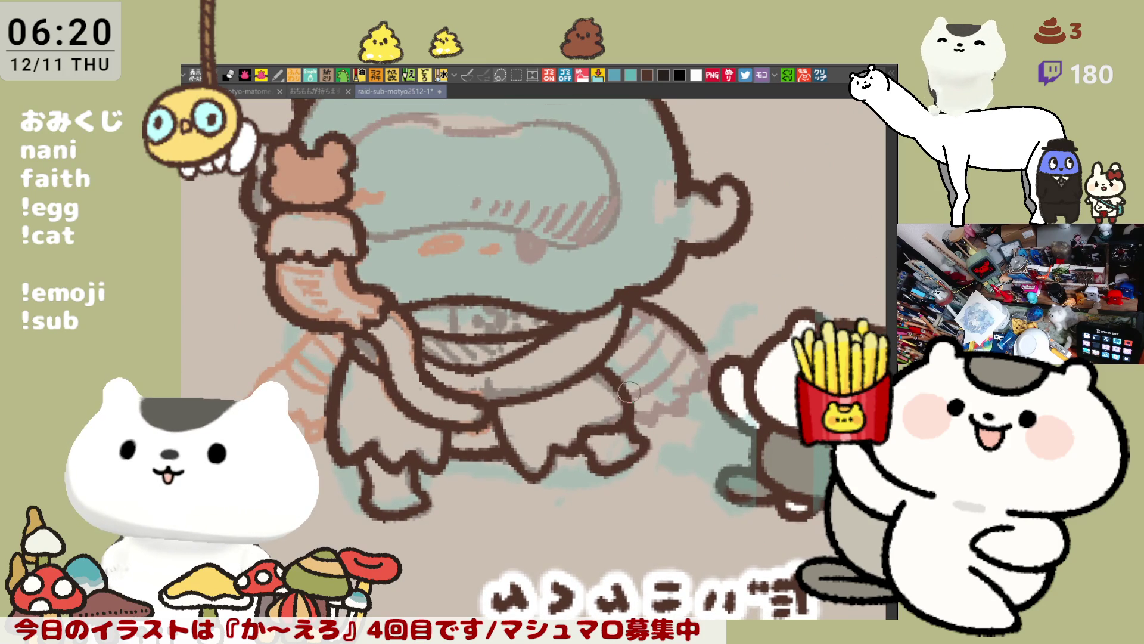
mouse_move(633, 408)
mouse_down()
mouse_move(662, 416)
mouse_move(684, 394)
mouse_up()
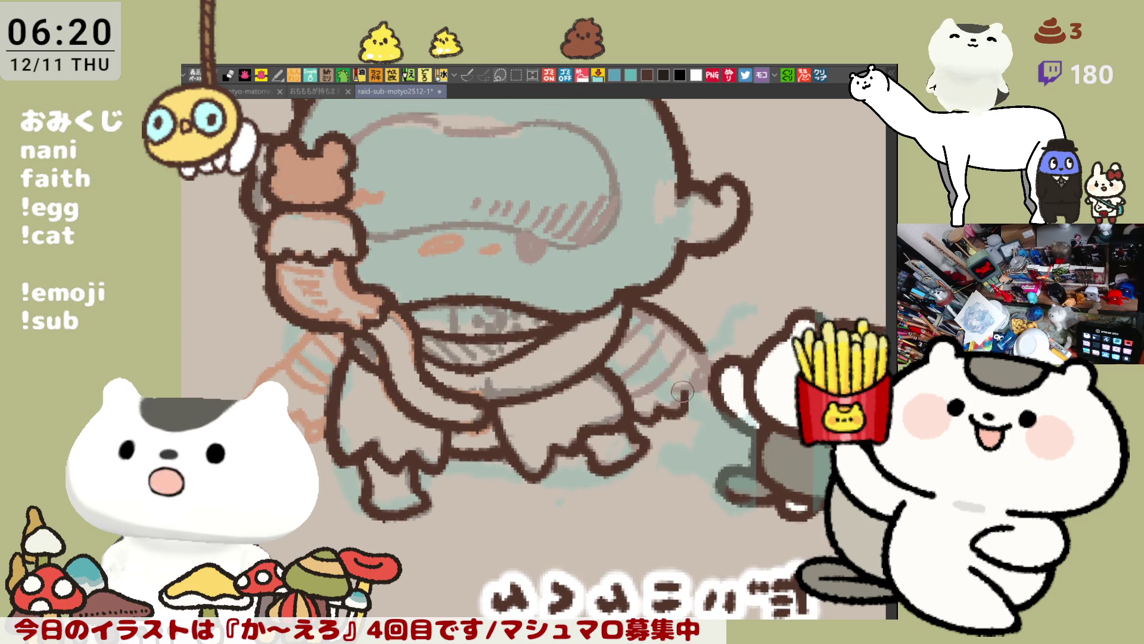
mouse_move(697, 344)
mouse_down()
mouse_move(707, 381)
mouse_move(691, 396)
mouse_up()
mouse_move(696, 341)
mouse_down()
mouse_move(699, 389)
mouse_move(693, 374)
mouse_up()
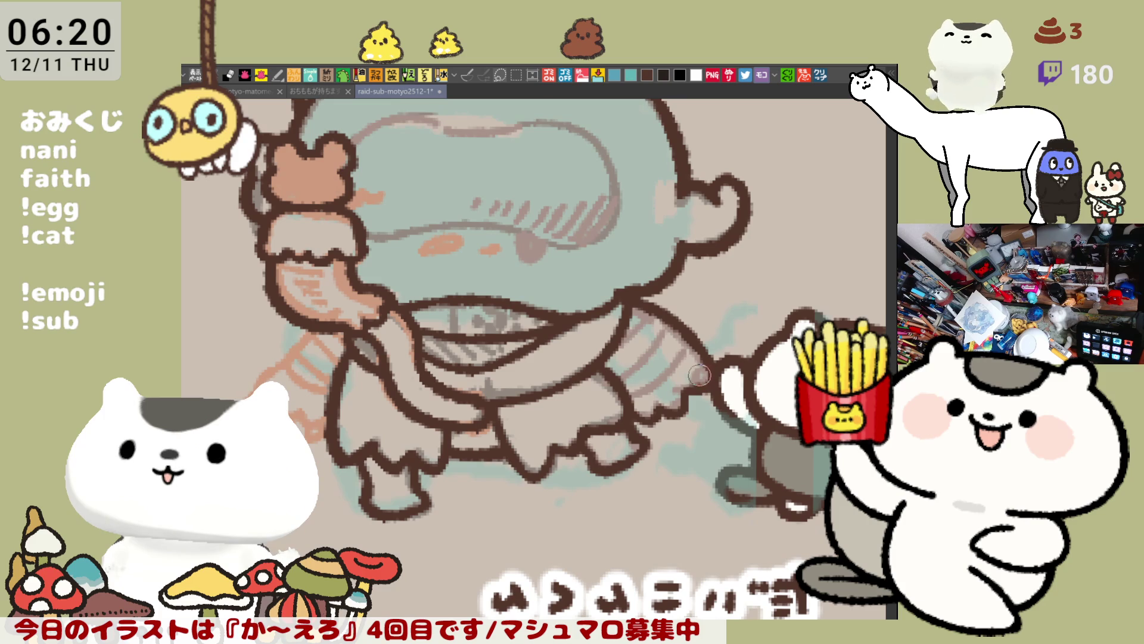
mouse_move(635, 409)
mouse_down()
mouse_move(685, 391)
mouse_move(711, 364)
mouse_up()
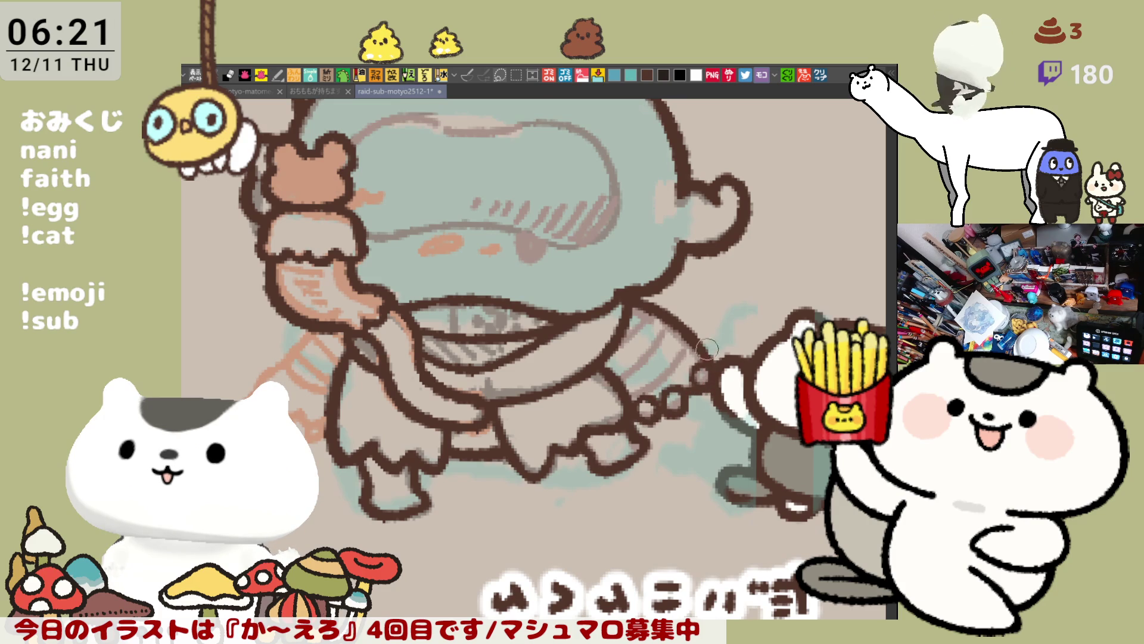
Mirror and zoom out the view, then paint salmon diagonal stripes on the left sleeve.
key(h)
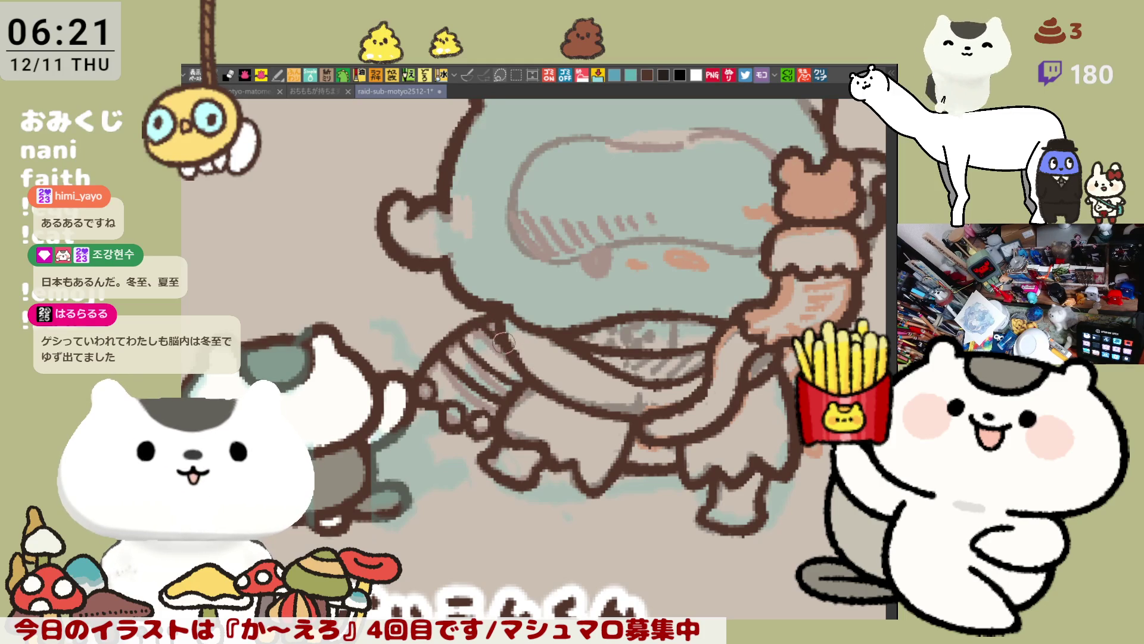
key(ctrl+0)
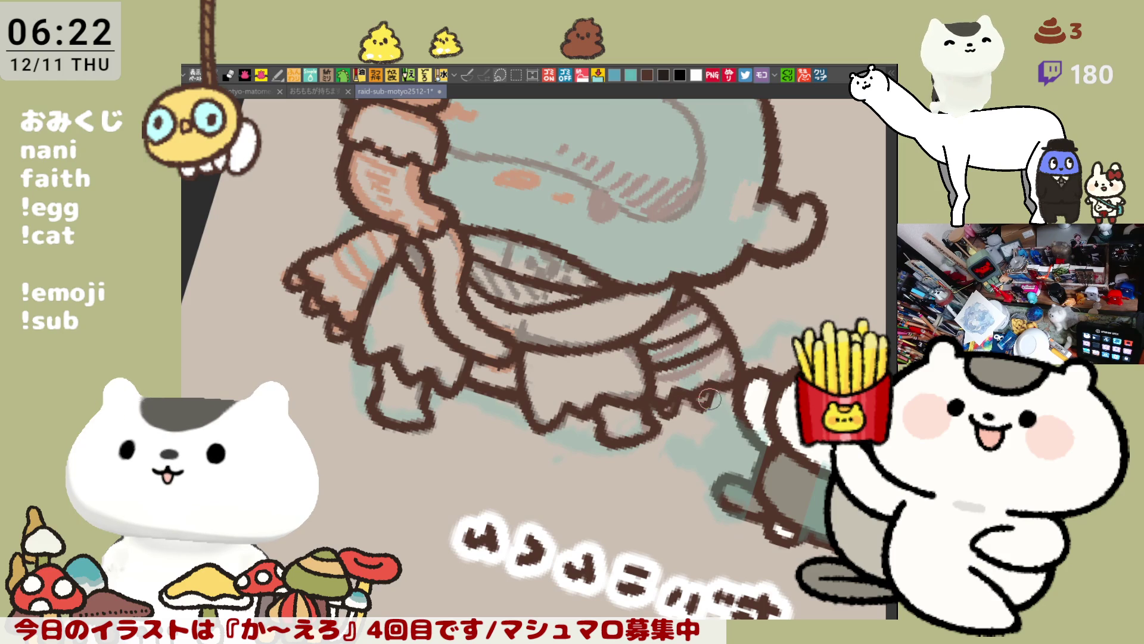
drag(742, 391, 740, 358)
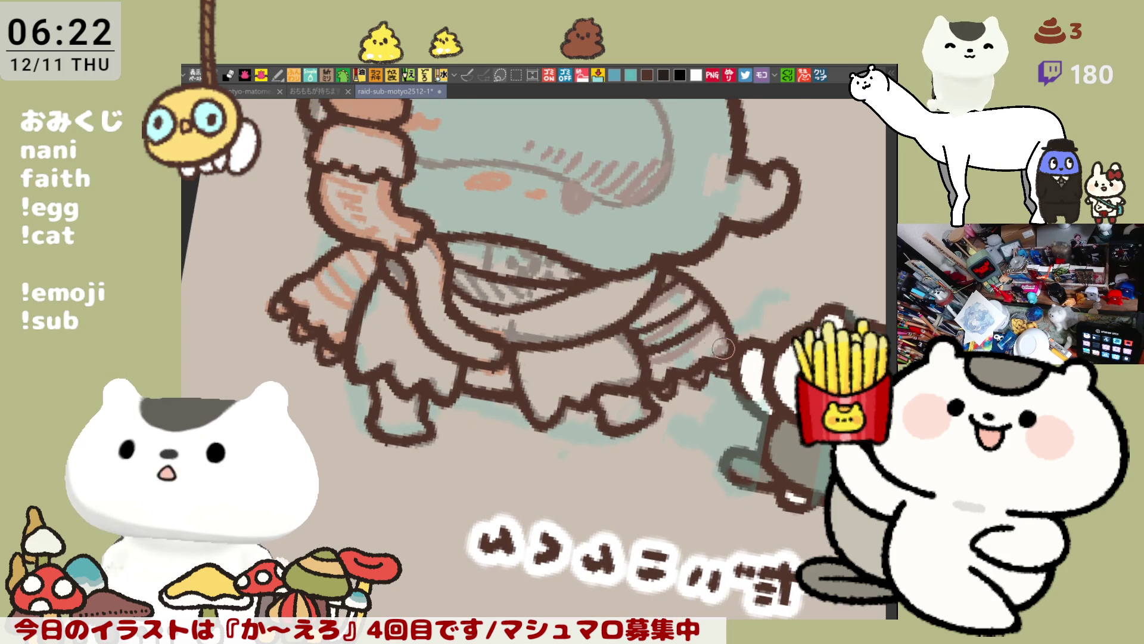
mouse_move(340, 298)
mouse_down()
mouse_move(316, 275)
mouse_move(351, 311)
mouse_up()
mouse_move(326, 255)
mouse_down()
mouse_move(367, 292)
mouse_move(337, 266)
mouse_move(357, 274)
mouse_move(367, 263)
mouse_move(343, 256)
mouse_move(361, 269)
mouse_up()
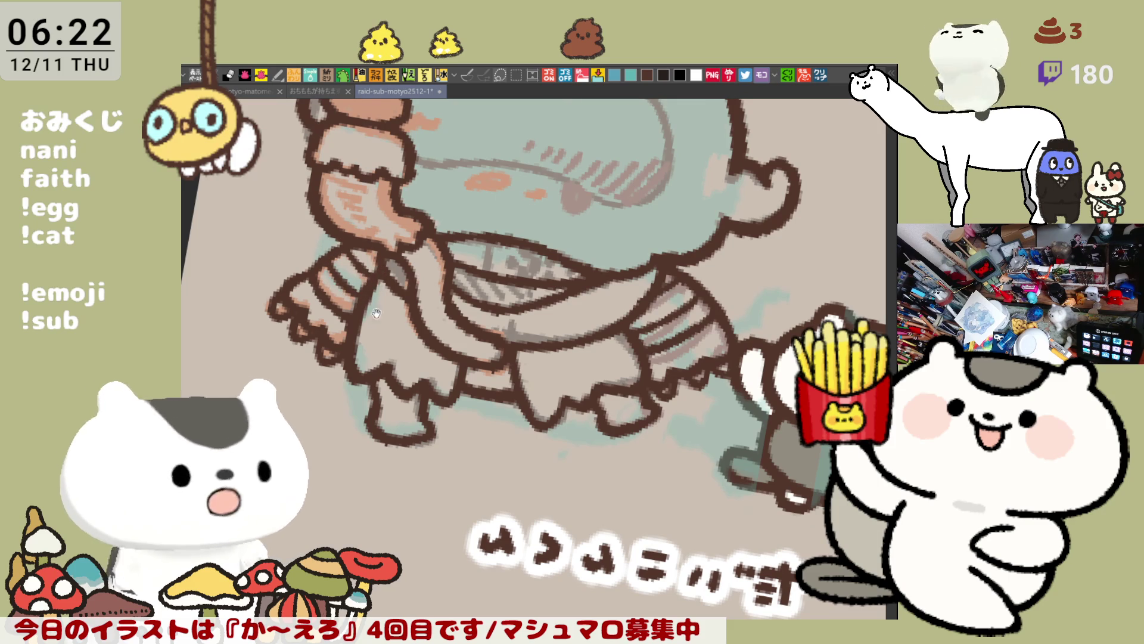
scroll(617, 276, up, 2)
scroll(617, 276, up, 3)
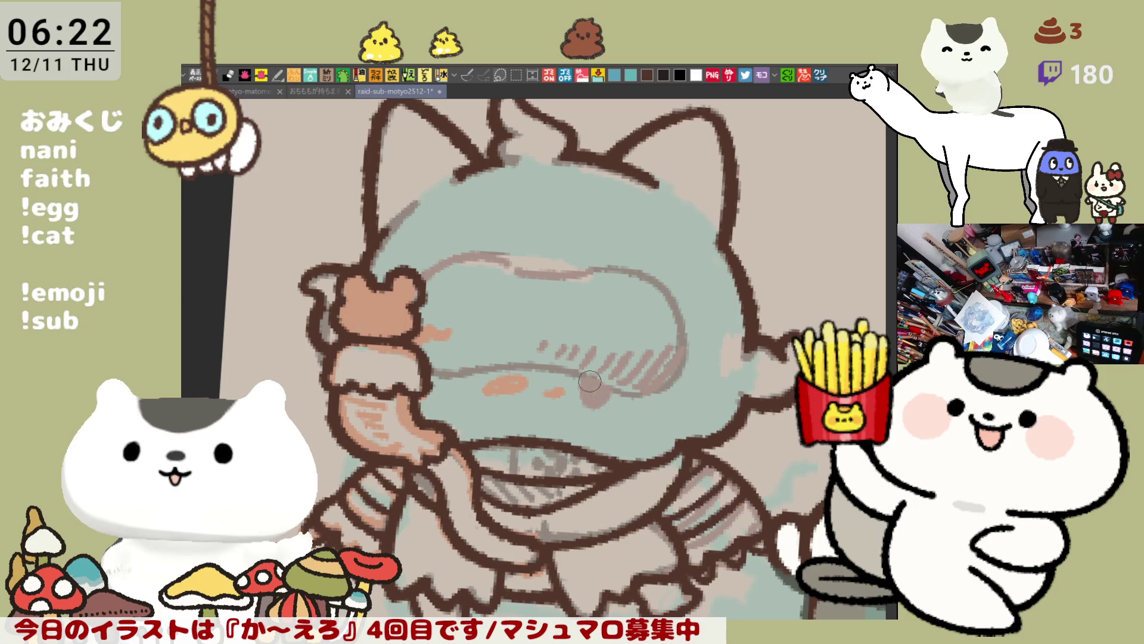
Touch up the cat-ear tip and the hood's top-left edge.
drag(671, 189, 675, 193)
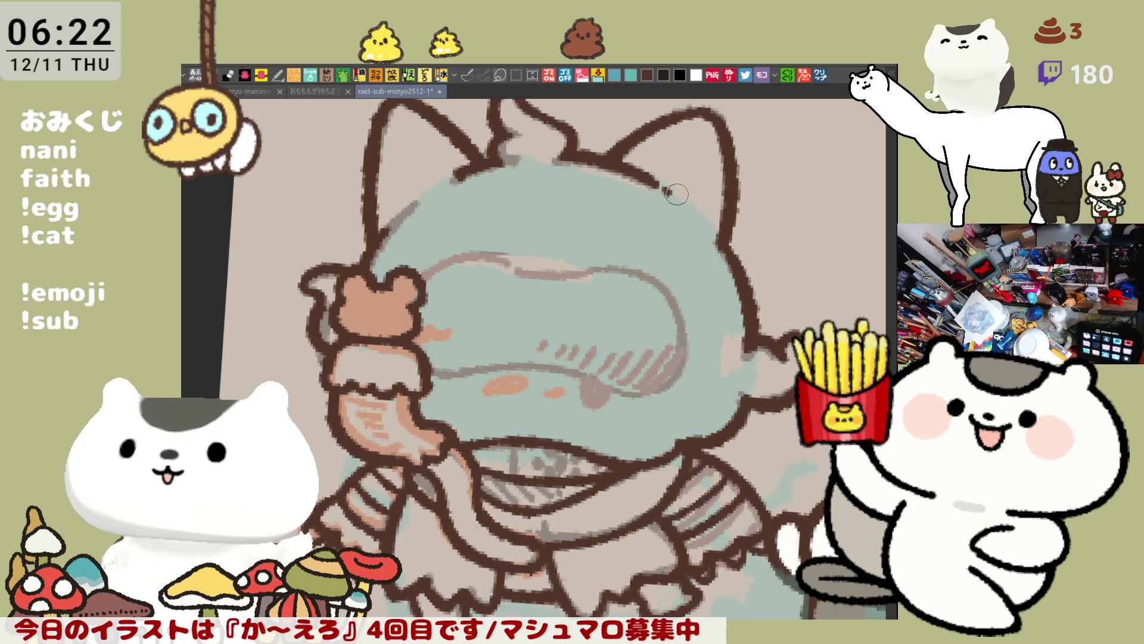
click(445, 180)
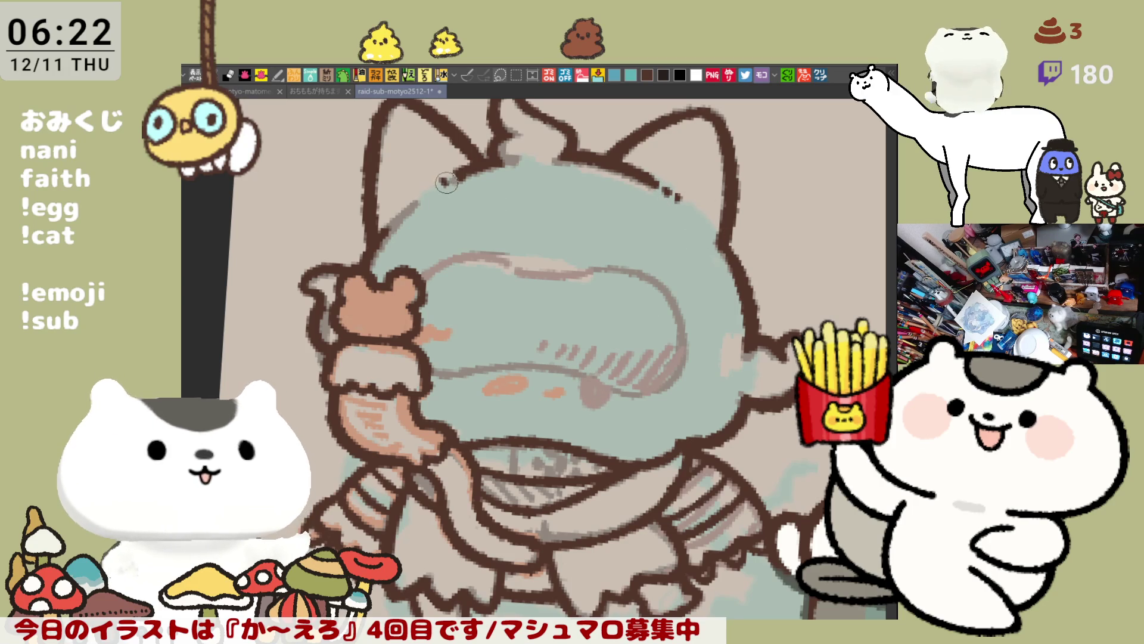
click(431, 187)
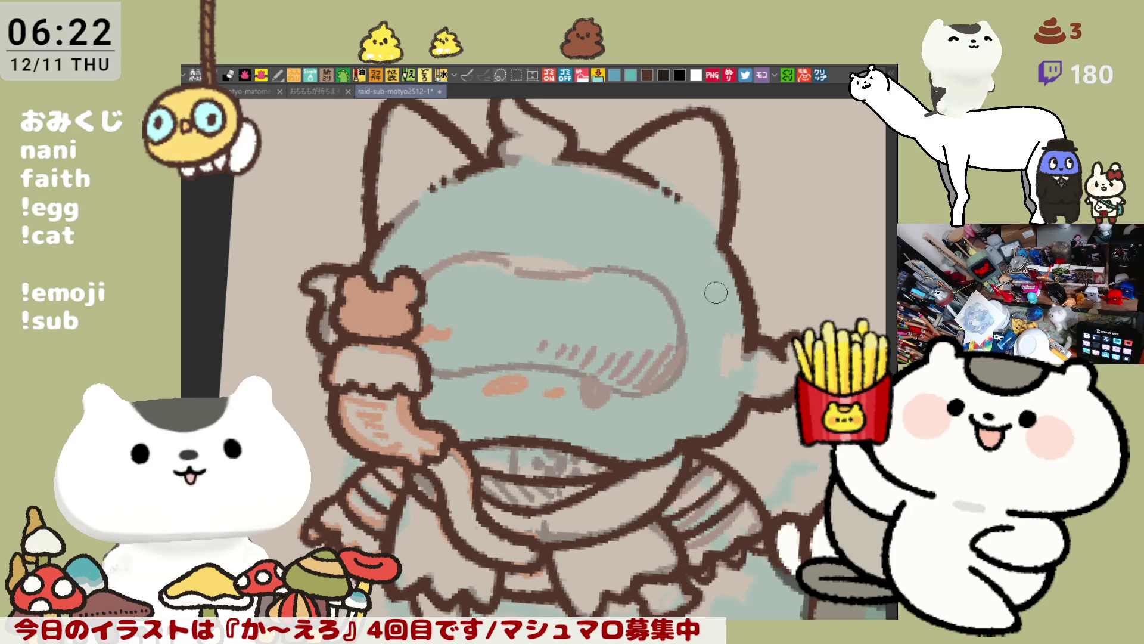
scroll(793, 367, down, 5)
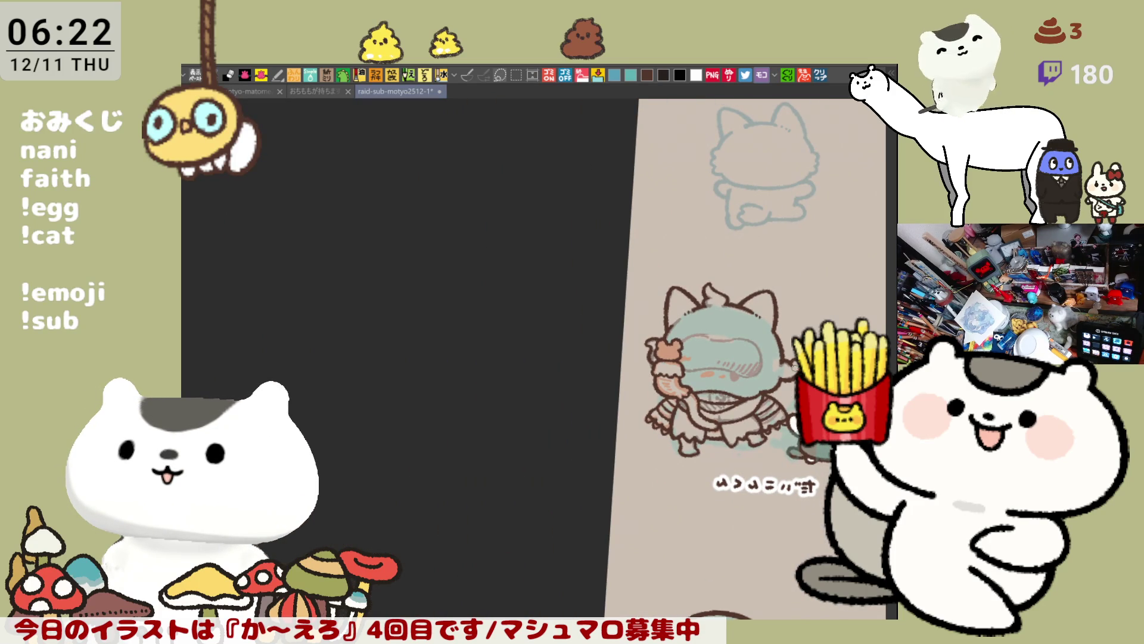
scroll(795, 366, up, 8)
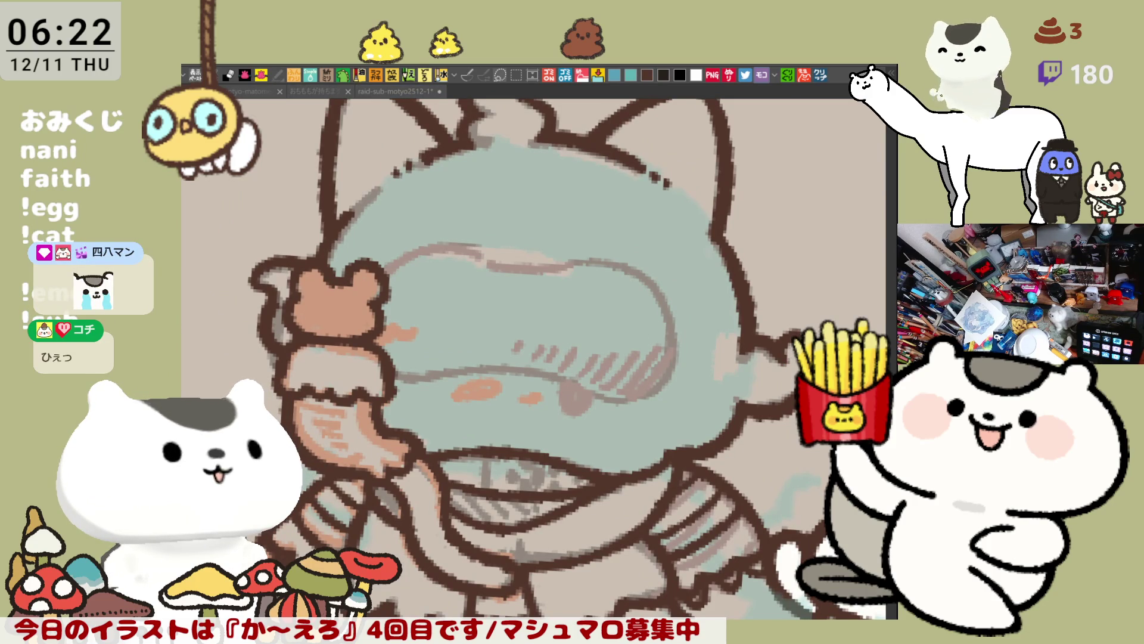
Draw the looped raised-hand outline beside the ice-cream stick and ink the lower arm.
mouse_move(778, 316)
mouse_down()
mouse_move(782, 250)
mouse_move(798, 313)
mouse_move(802, 262)
mouse_move(787, 314)
mouse_move(776, 250)
mouse_move(804, 310)
mouse_move(775, 244)
mouse_move(802, 305)
mouse_move(774, 309)
mouse_up()
key(ctrl+z)
key(ctrl+z)
key(ctrl+z)
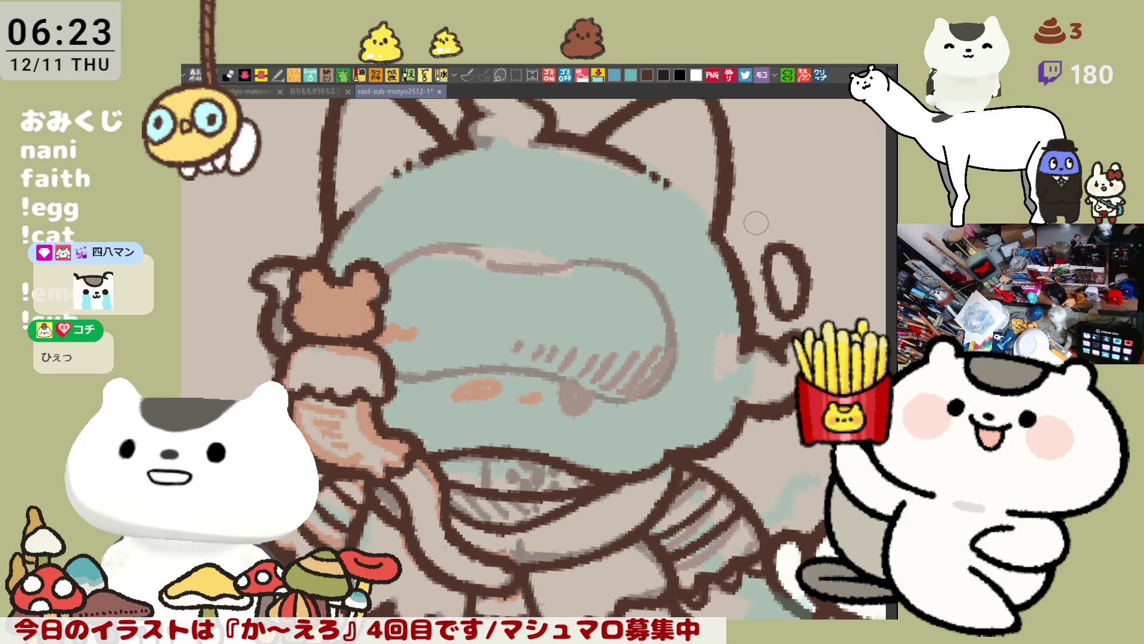
drag(746, 229, 745, 208)
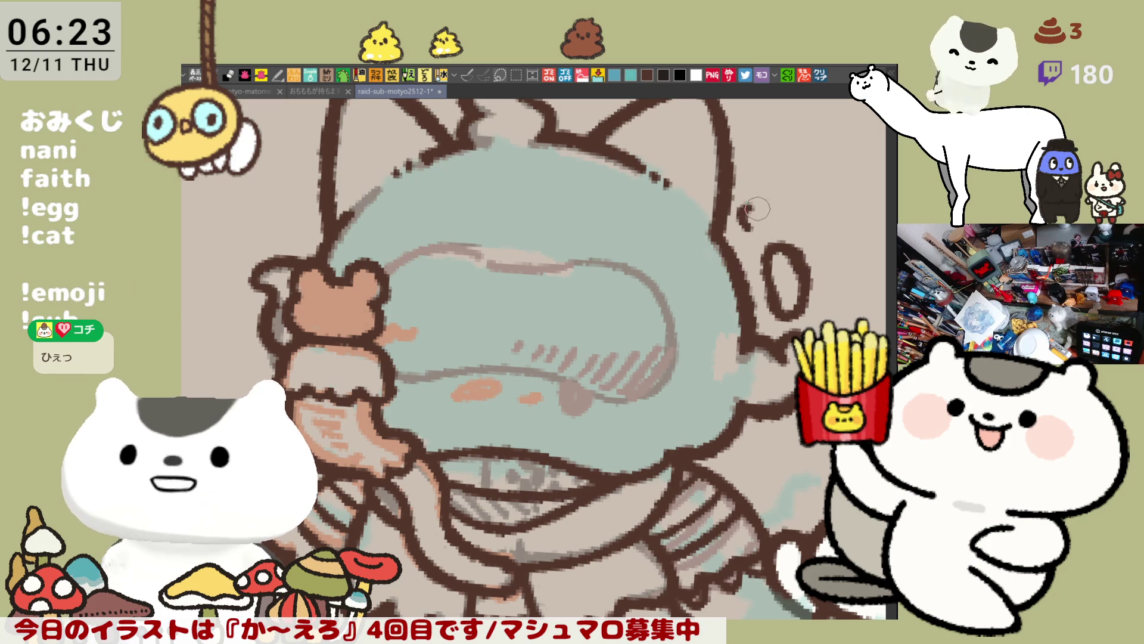
drag(181, 266, 313, 296)
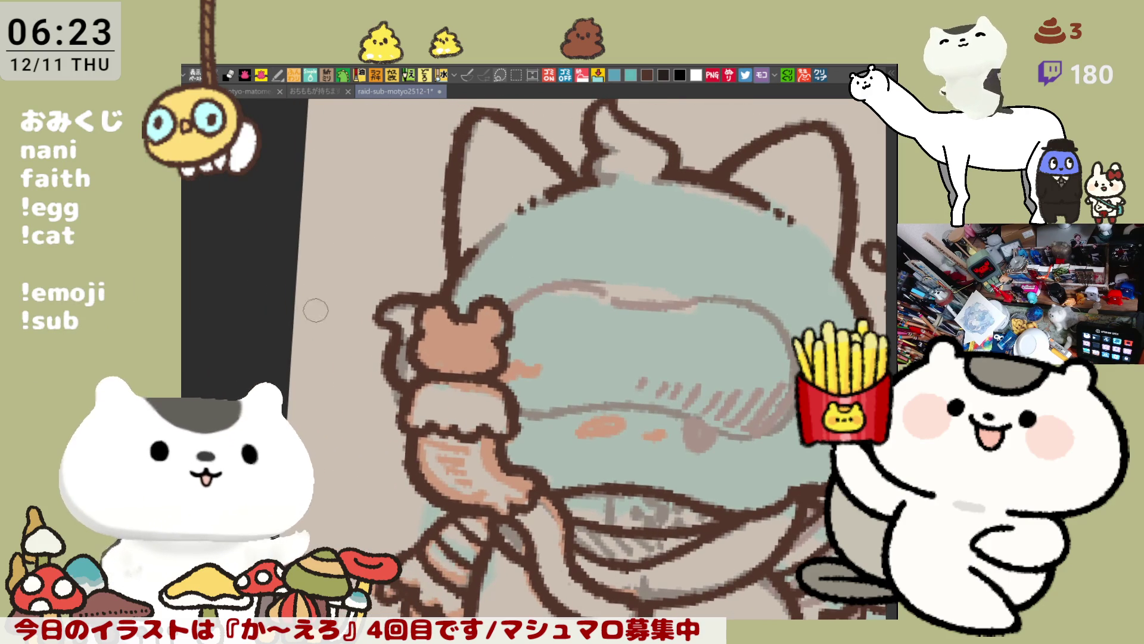
mouse_move(365, 417)
mouse_down()
mouse_move(344, 358)
mouse_move(382, 415)
mouse_move(381, 384)
mouse_move(366, 449)
mouse_move(335, 381)
mouse_move(374, 400)
mouse_move(373, 441)
mouse_move(333, 414)
mouse_move(327, 390)
mouse_up()
key(ctrl+z)
key(ctrl+z)
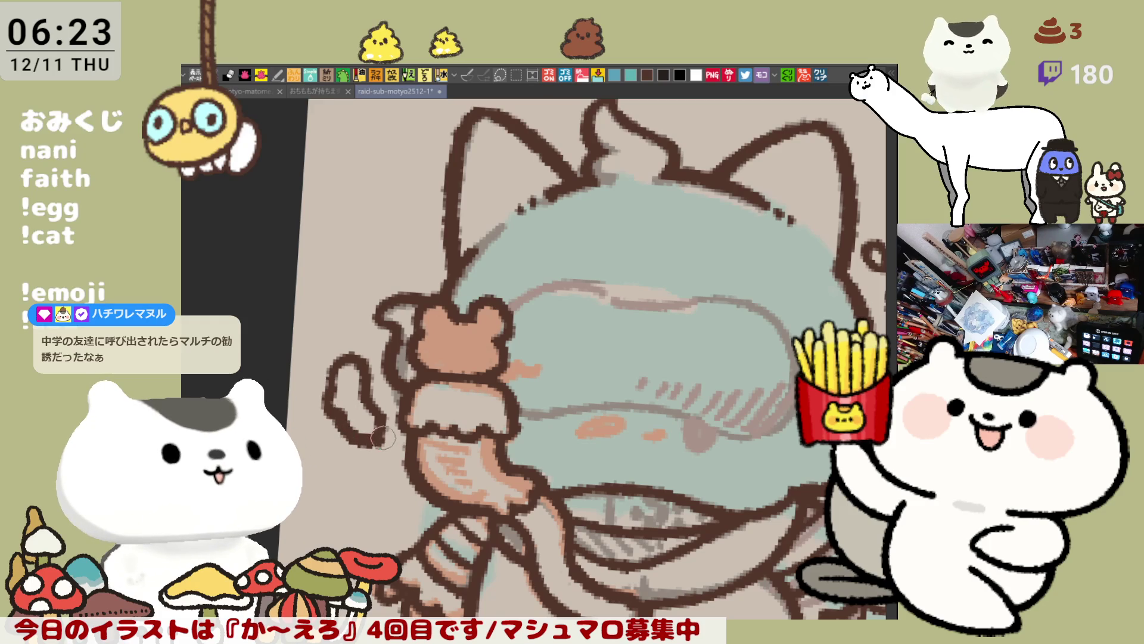
drag(337, 417, 377, 436)
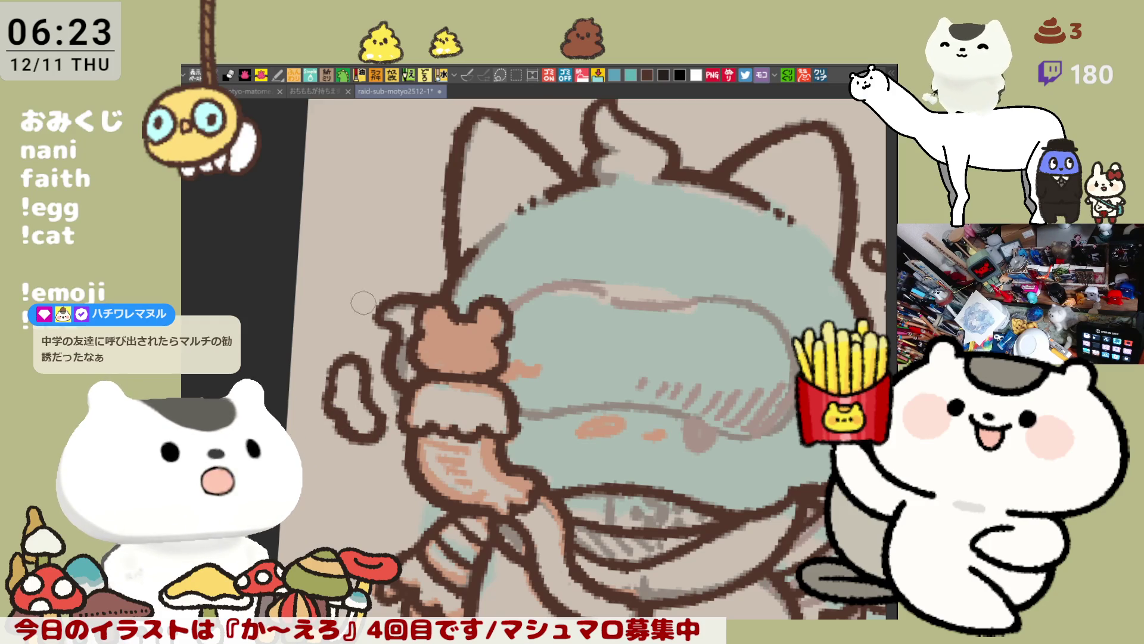
mouse_move(352, 298)
mouse_down()
mouse_move(362, 321)
mouse_move(334, 326)
mouse_move(349, 298)
mouse_up()
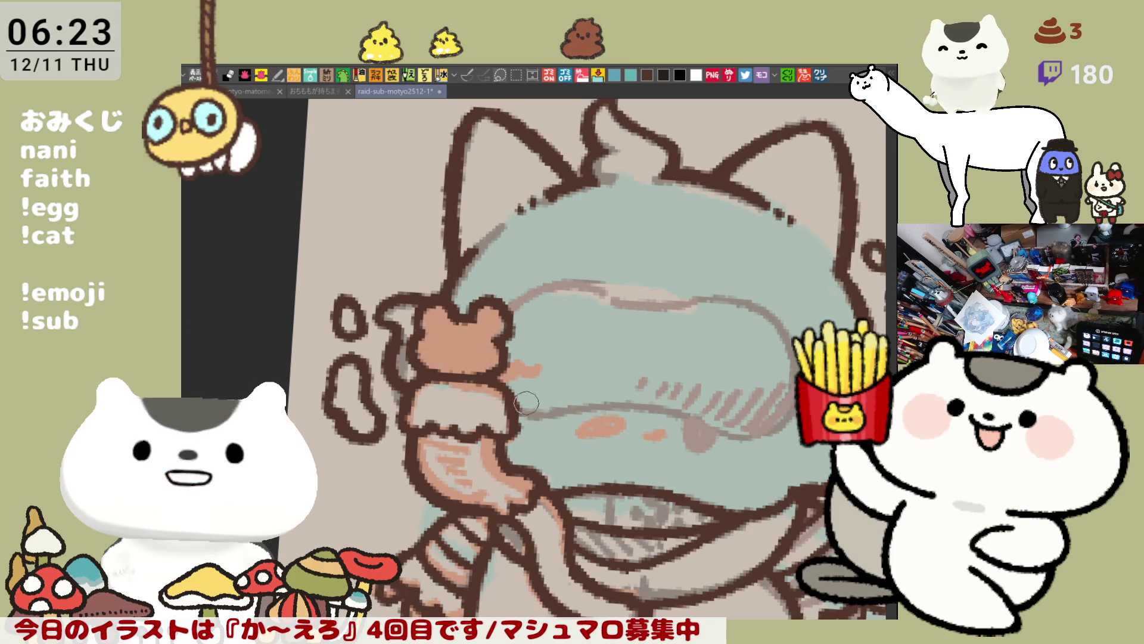
Ink the mouth line across the face and the face's upper edge in dark brown.
mouse_move(512, 412)
mouse_down()
mouse_move(630, 406)
mouse_move(742, 427)
mouse_up()
key(ctrl+z)
drag(676, 411, 755, 430)
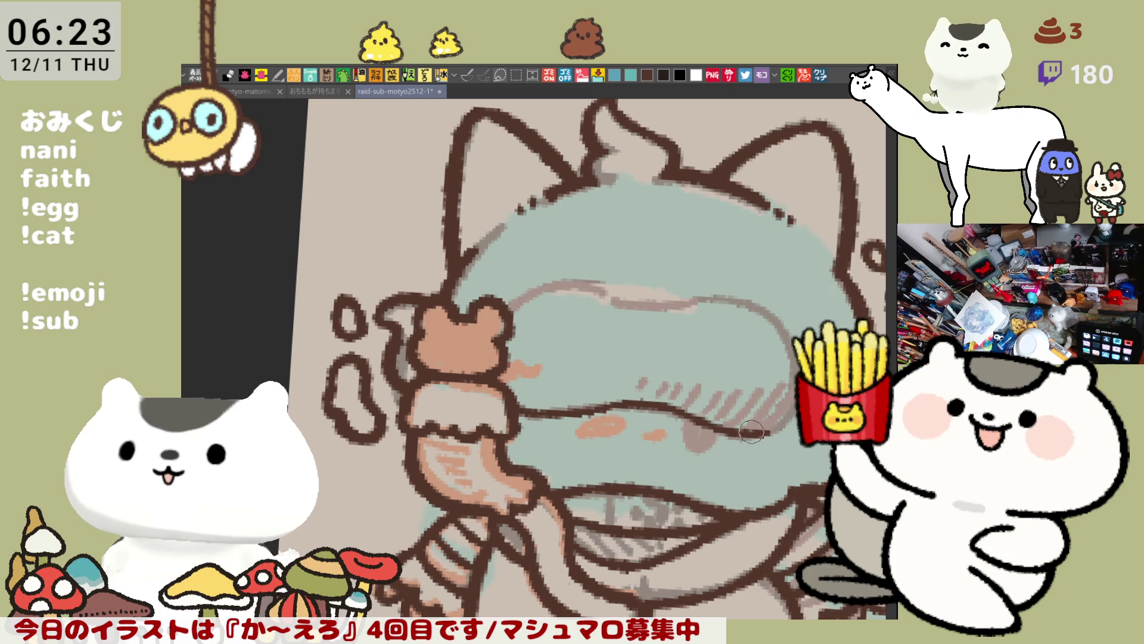
mouse_move(518, 311)
mouse_down()
mouse_move(569, 277)
mouse_move(603, 287)
mouse_up()
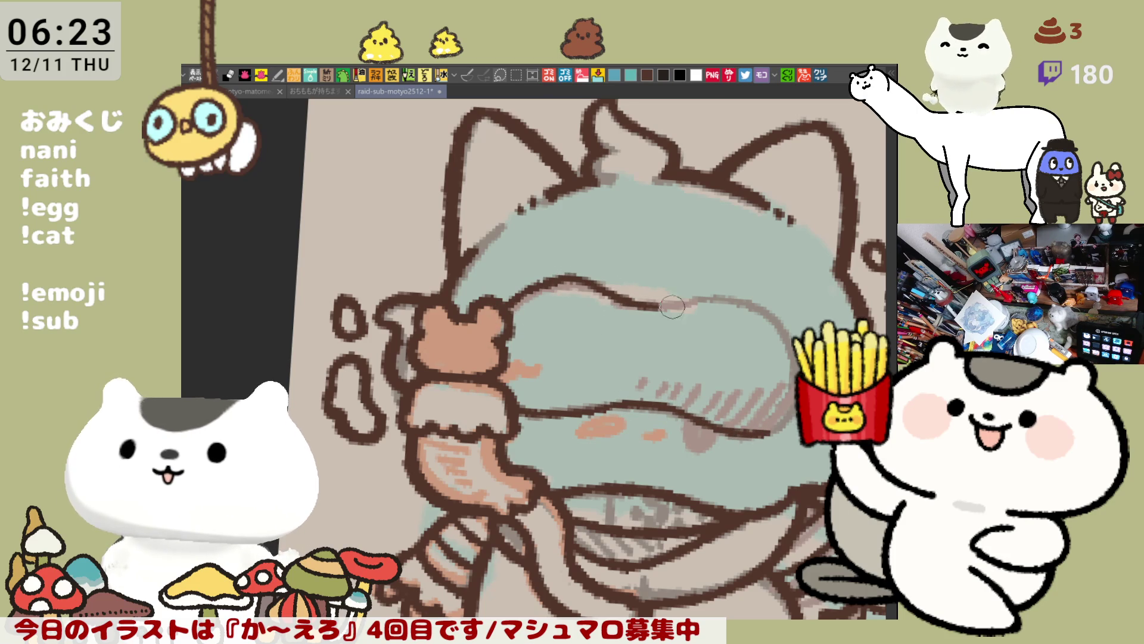
drag(692, 300, 748, 295)
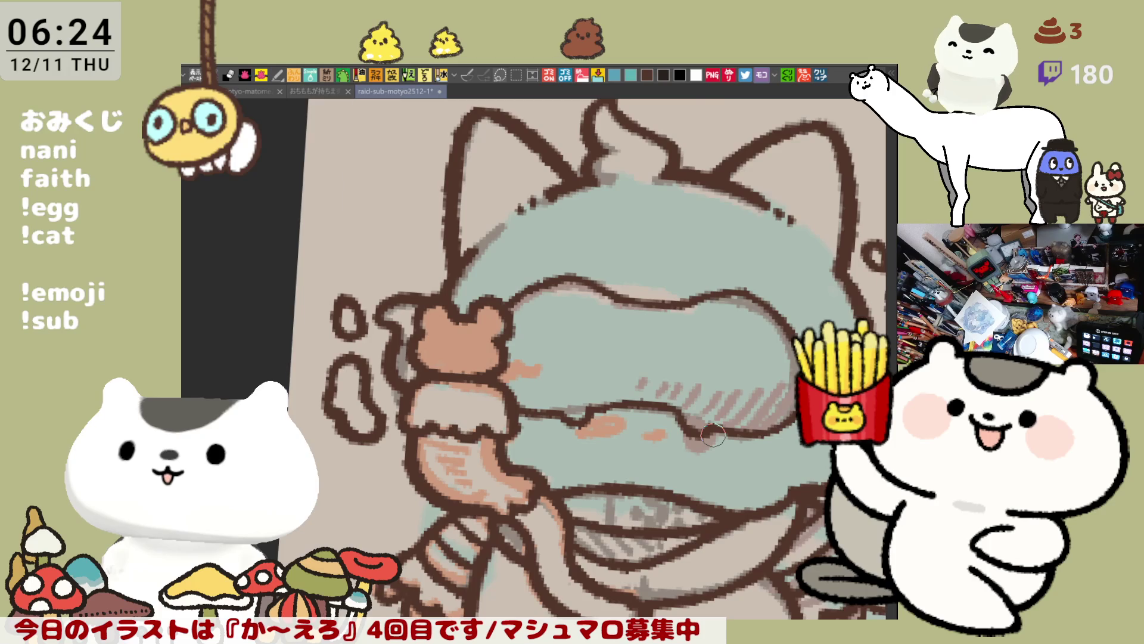
scroll(713, 435, down, 5)
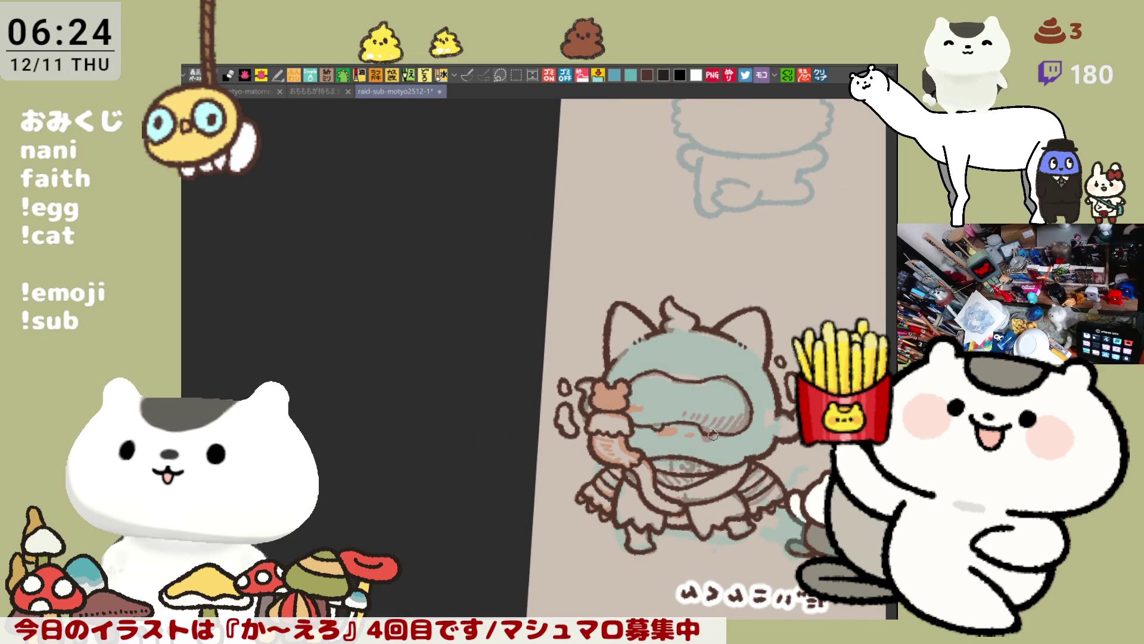
Redraw the teal-faced character's upper lip line in dark brown, with a short stroke near the eye.
scroll(714, 435, up, 8)
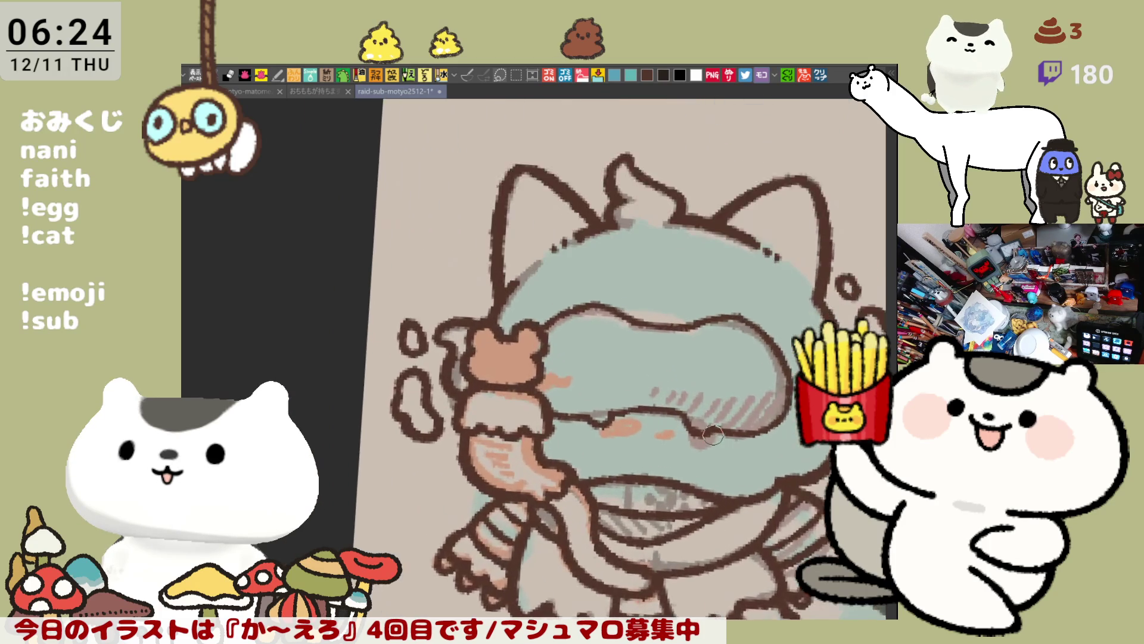
drag(713, 435, 716, 368)
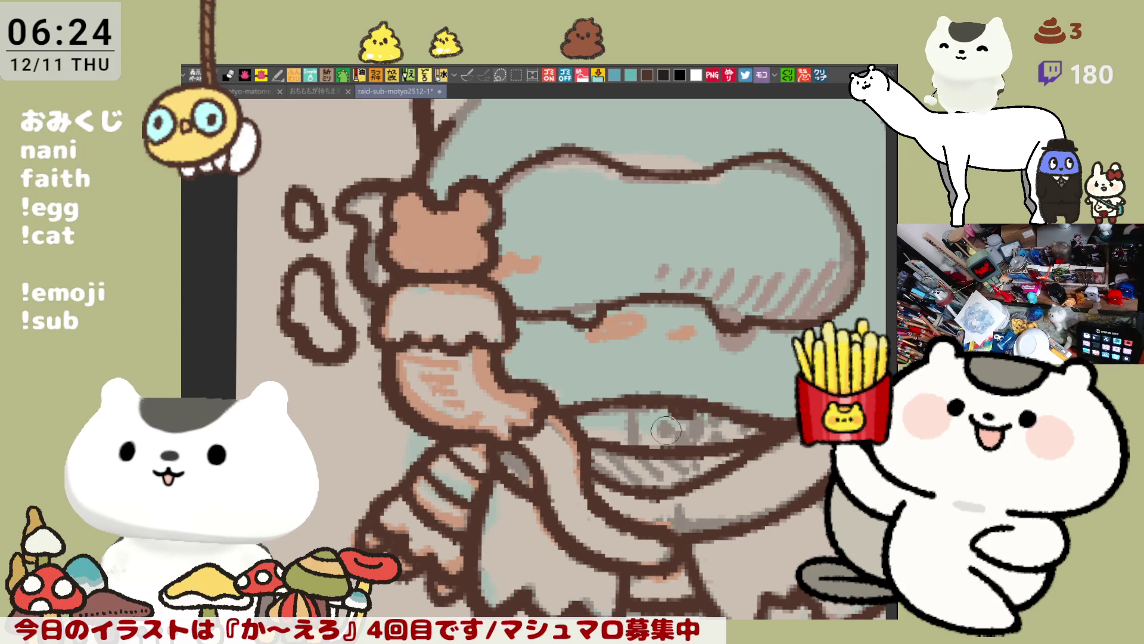
mouse_move(659, 427)
mouse_down()
mouse_move(658, 415)
mouse_move(682, 435)
mouse_up()
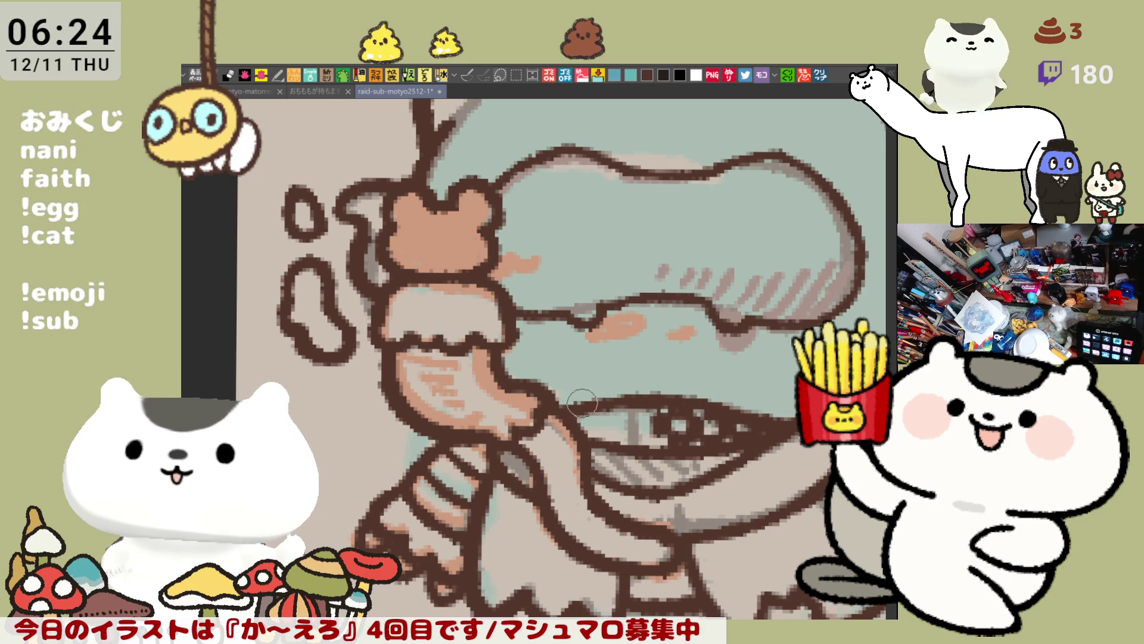
drag(782, 423, 634, 440)
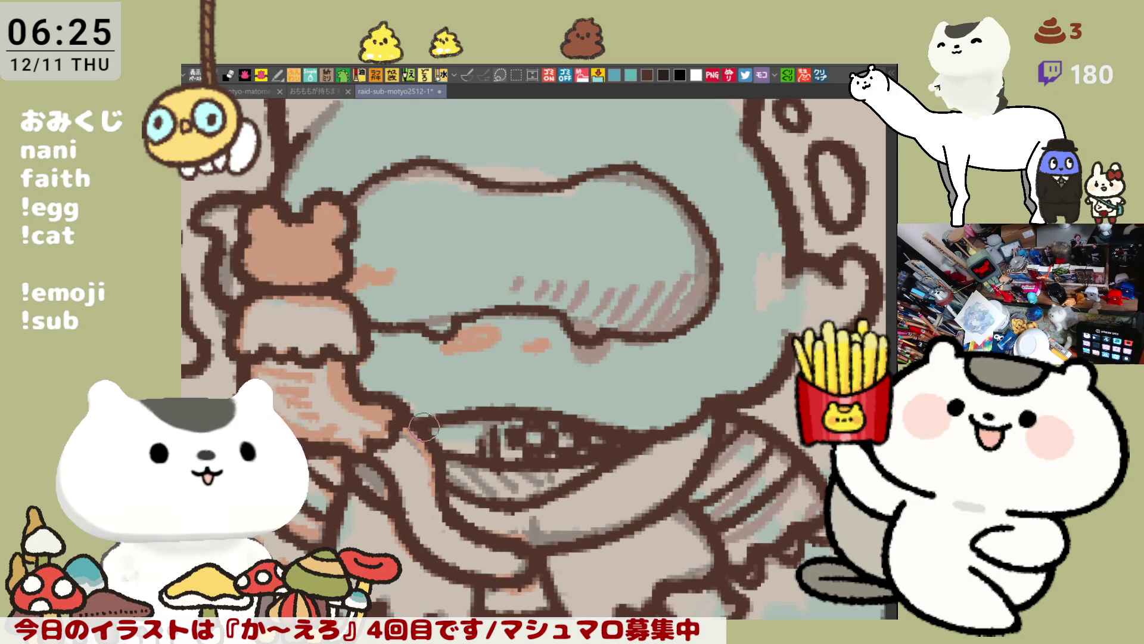
drag(512, 413, 560, 406)
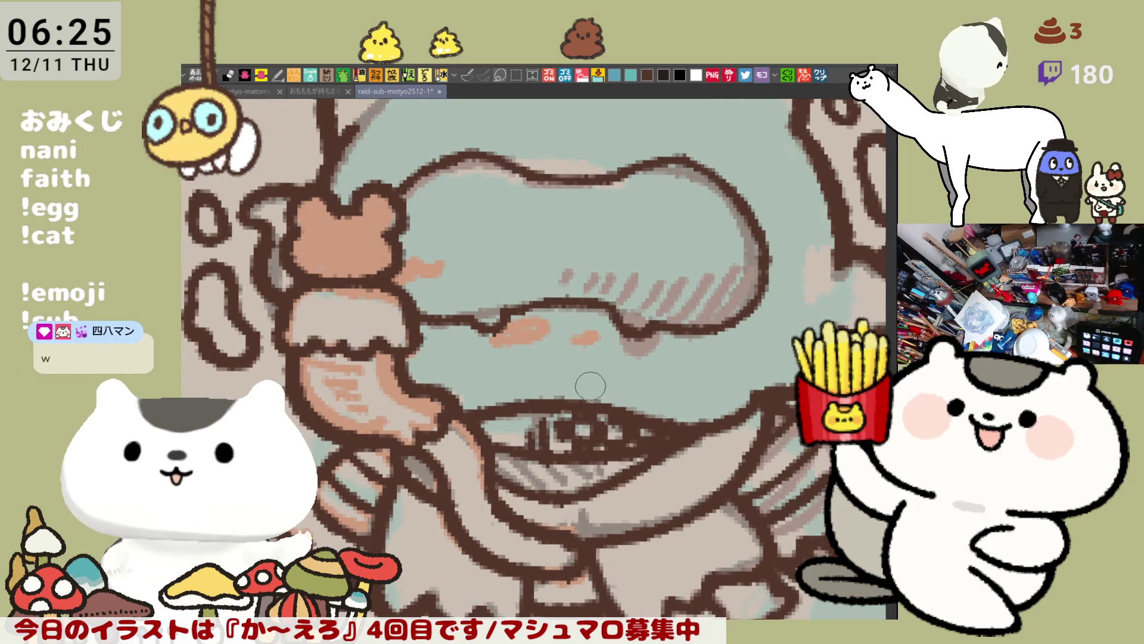
mouse_move(488, 332)
mouse_down()
mouse_move(512, 311)
mouse_move(544, 307)
mouse_up()
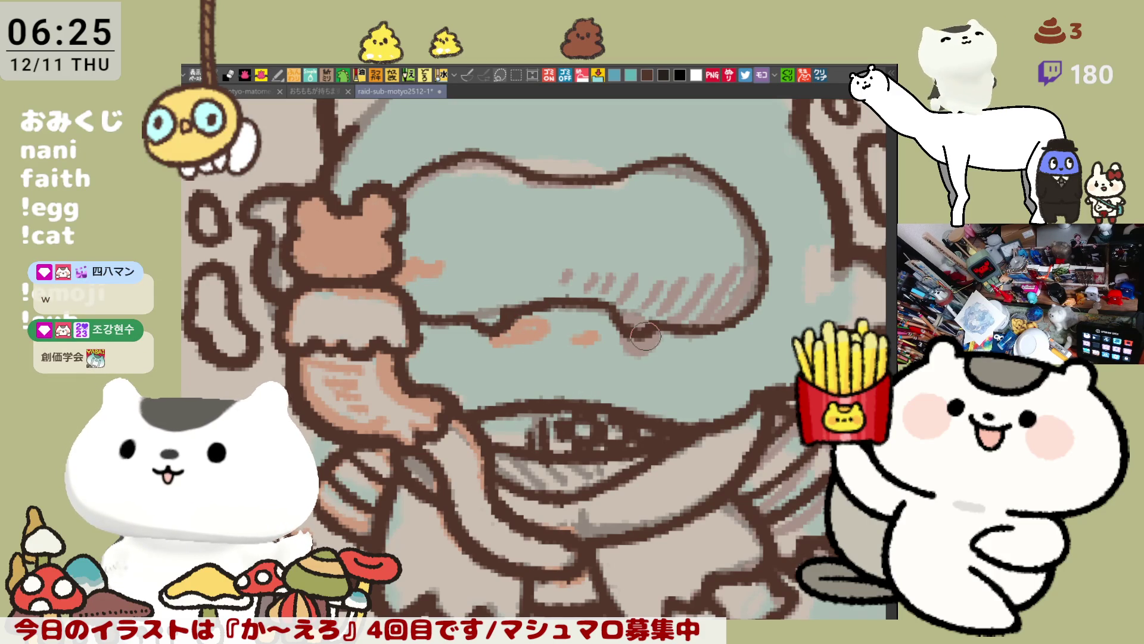
scroll(646, 336, down, 4)
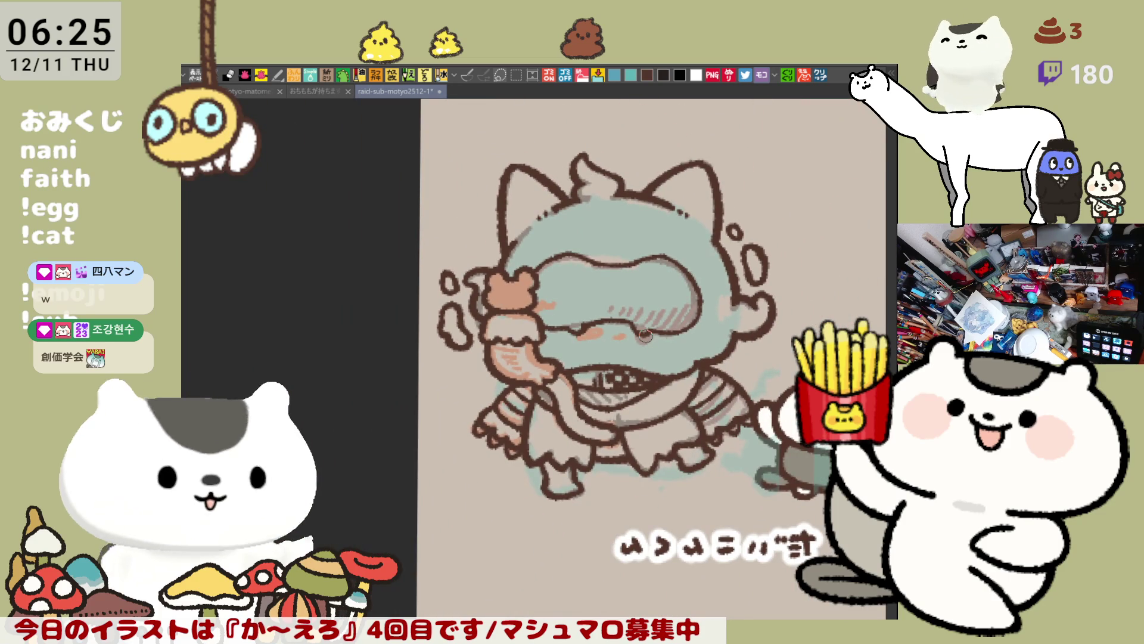
mouse_move(817, 109)
mouse_down()
mouse_move(716, 140)
mouse_move(638, 377)
mouse_up()
mouse_move(742, 101)
mouse_down()
mouse_move(641, 249)
mouse_move(623, 530)
mouse_up()
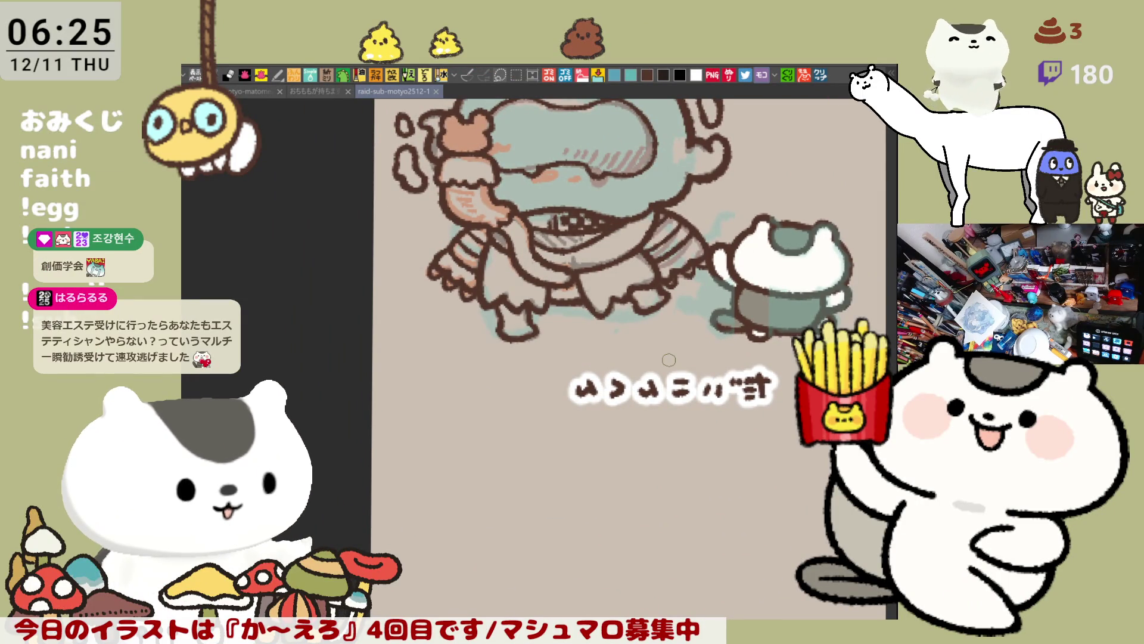
scroll(669, 360, down, 2)
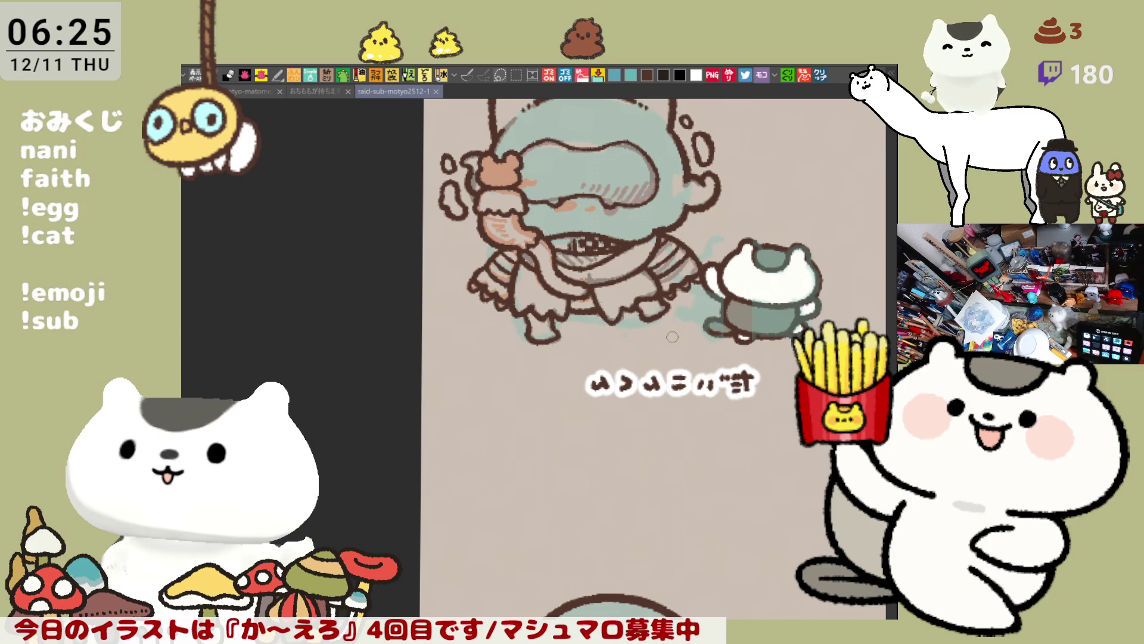
scroll(584, 331, up, 5)
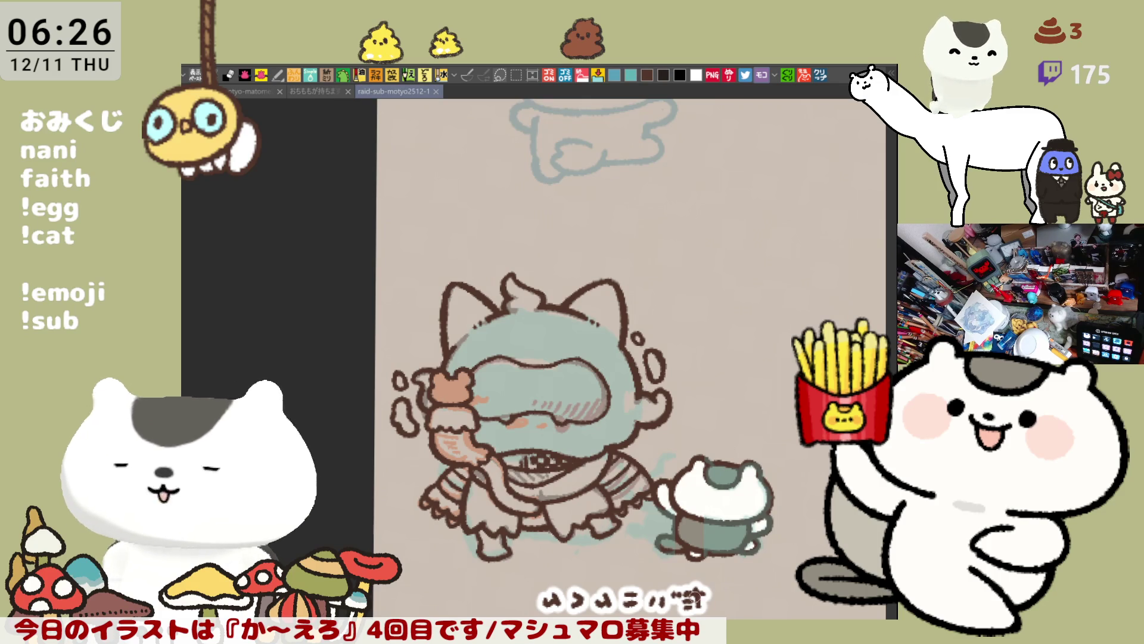
drag(738, 600, 805, 614)
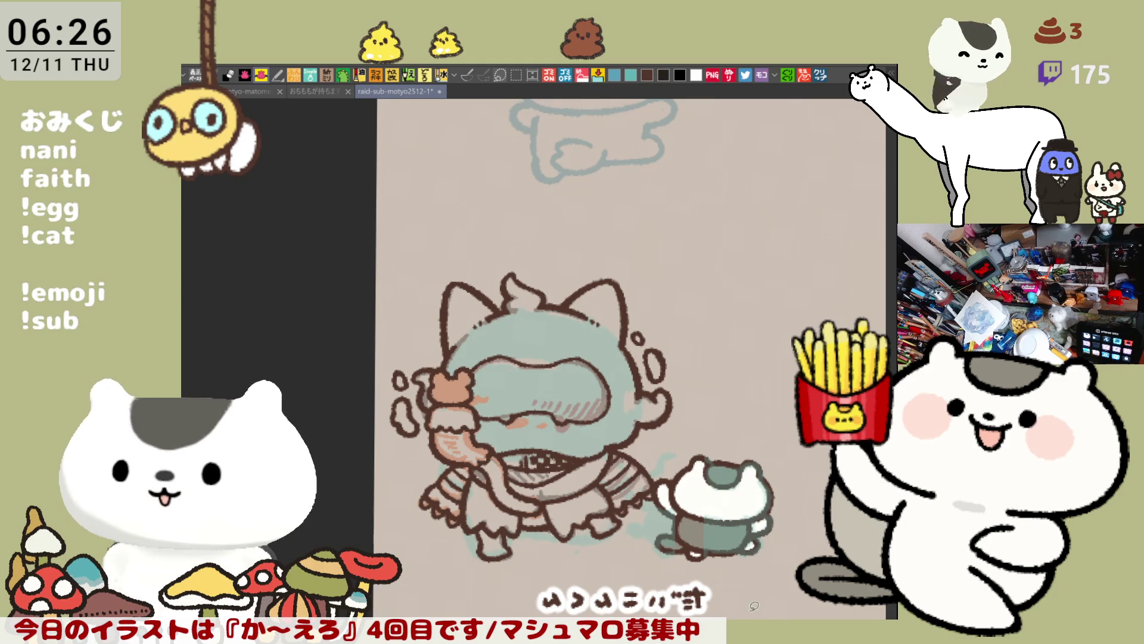
Show the bright green flat-colour layer and fill the lower-right area bluish-grey.
key(alt+BackSpace)
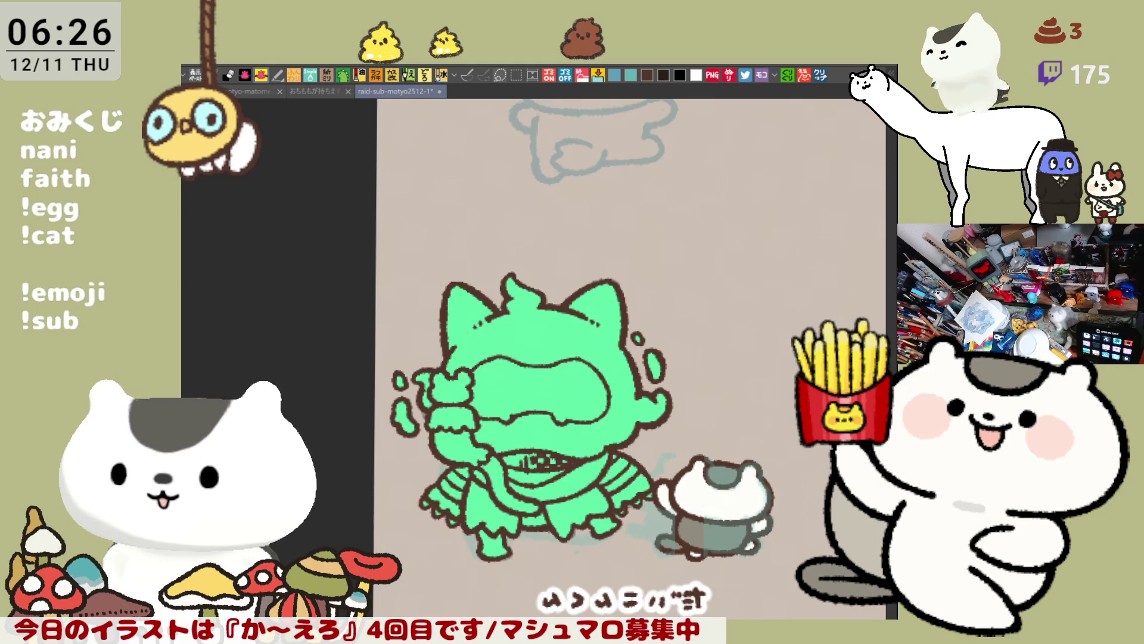
scroll(578, 504, up, 8)
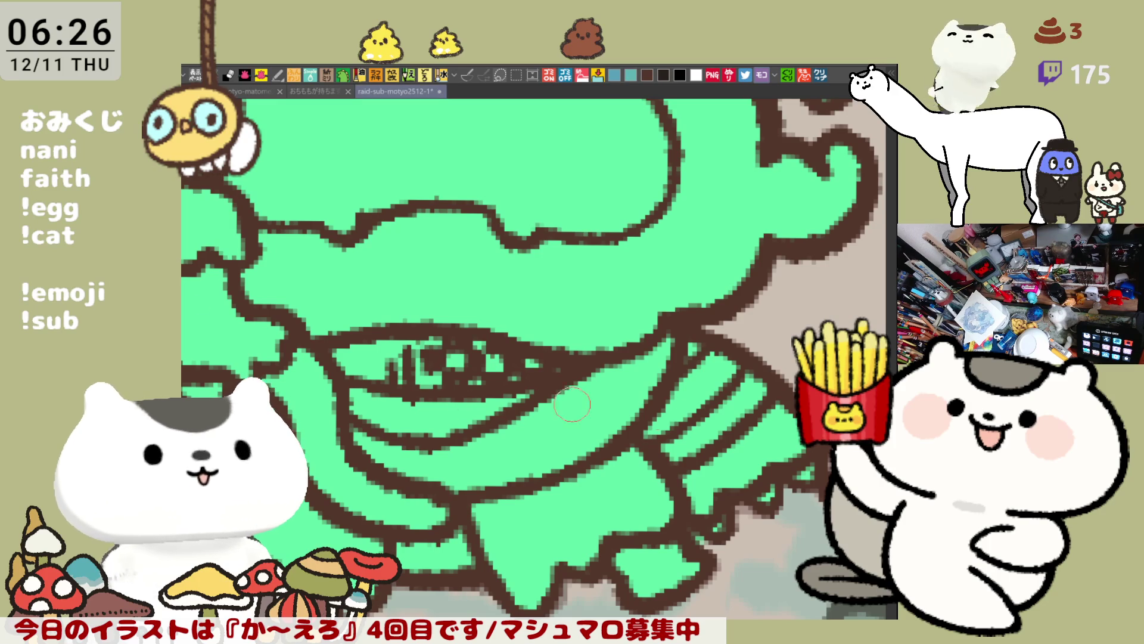
click(745, 454)
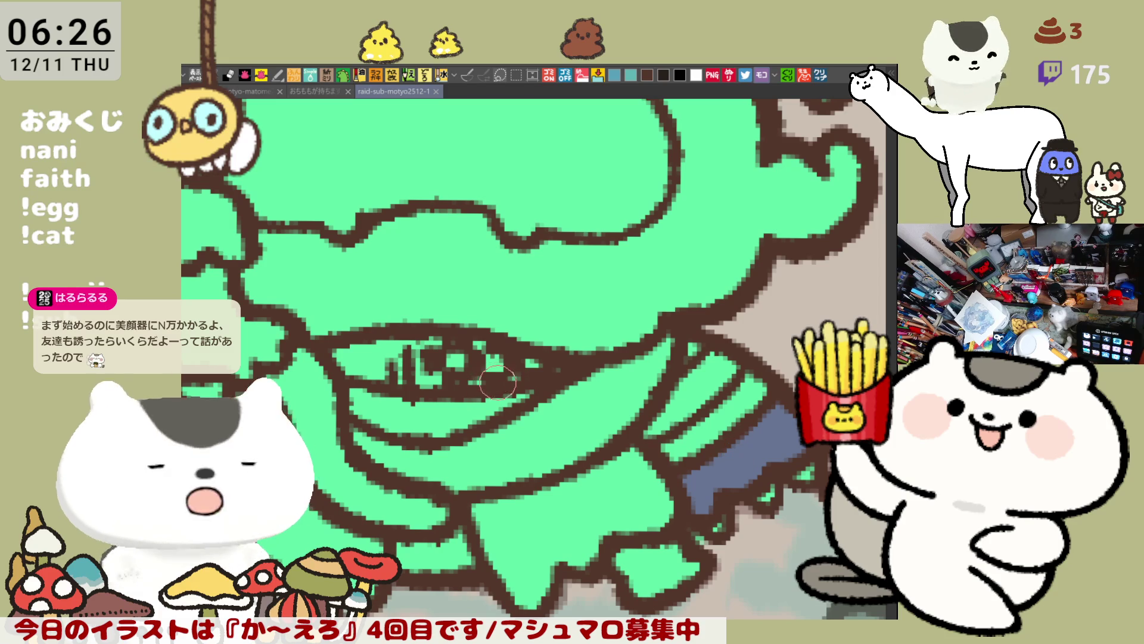
Brush grey into the cat-eared character's mouth interior.
scroll(489, 381, down, 2)
scroll(423, 437, up, 2)
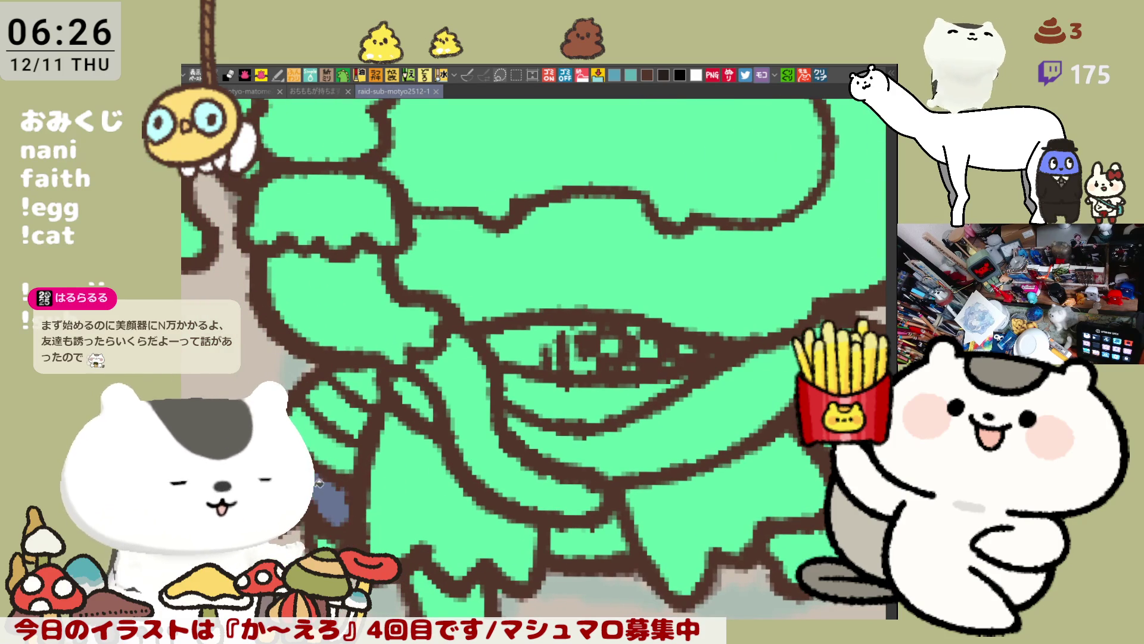
scroll(358, 380, down, 2)
scroll(512, 406, up, 2)
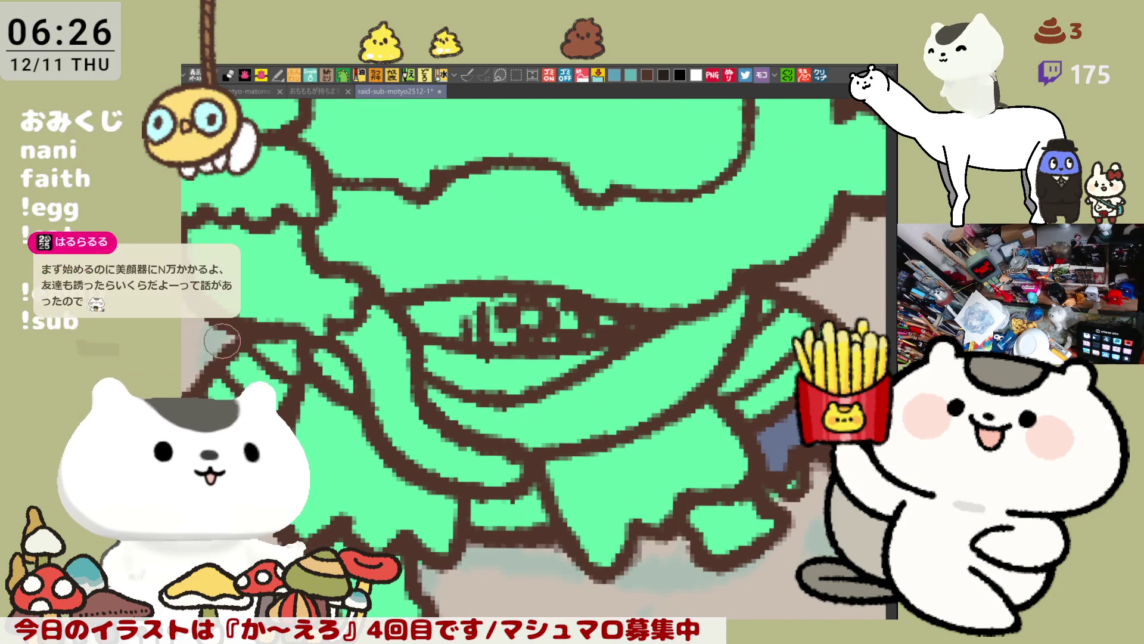
scroll(302, 391, down, 2)
scroll(302, 391, up, 2)
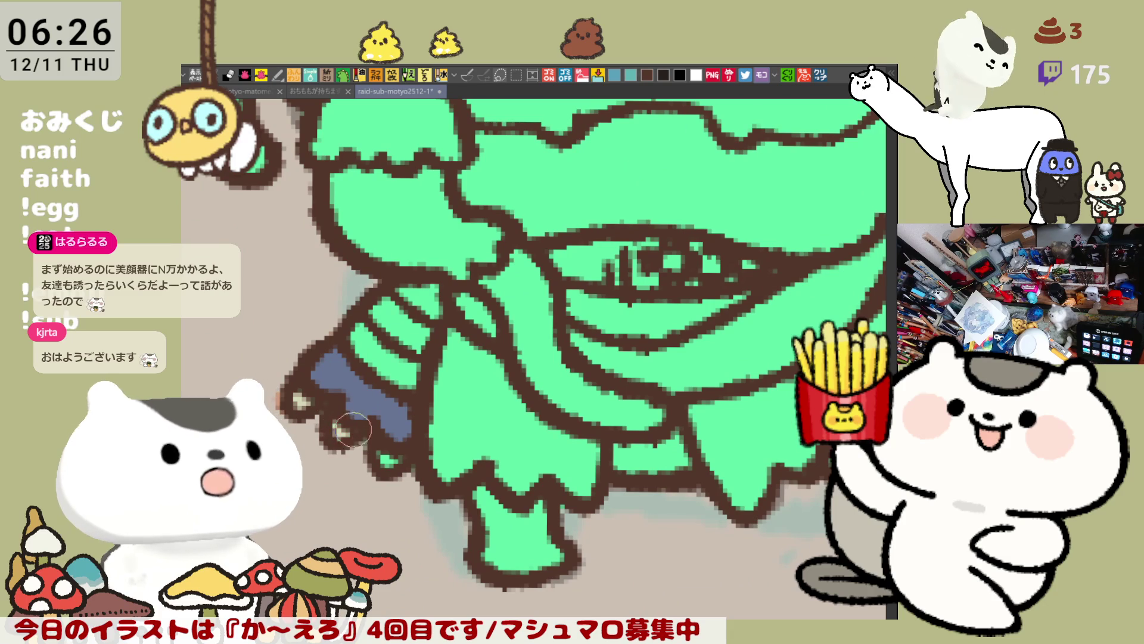
drag(726, 451, 525, 441)
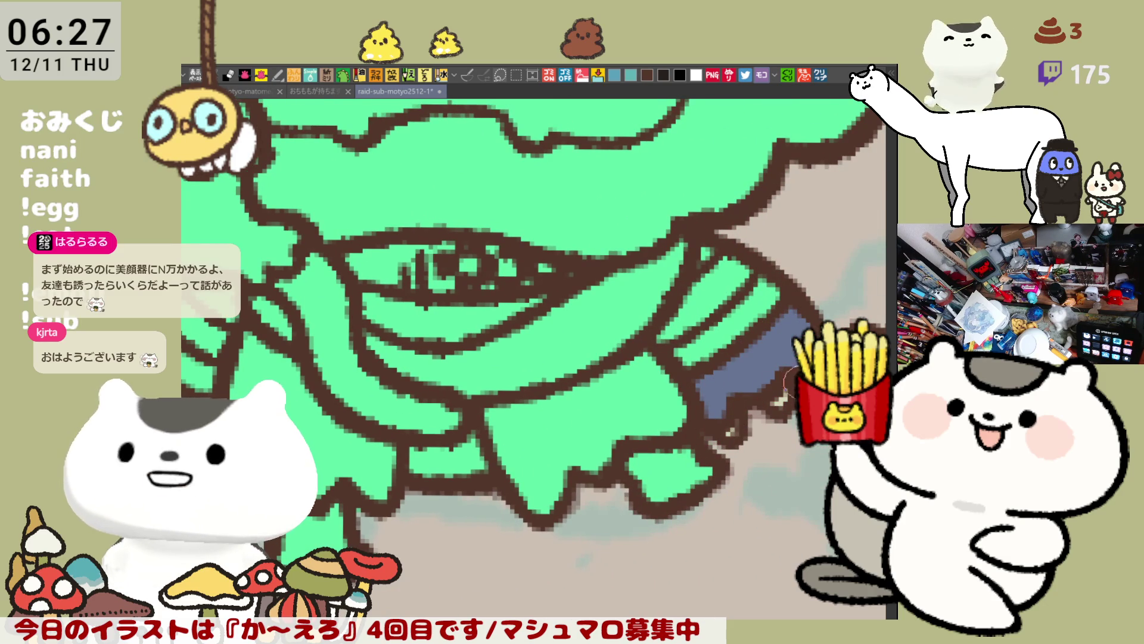
mouse_move(792, 348)
mouse_down()
mouse_move(810, 435)
mouse_move(886, 479)
mouse_up()
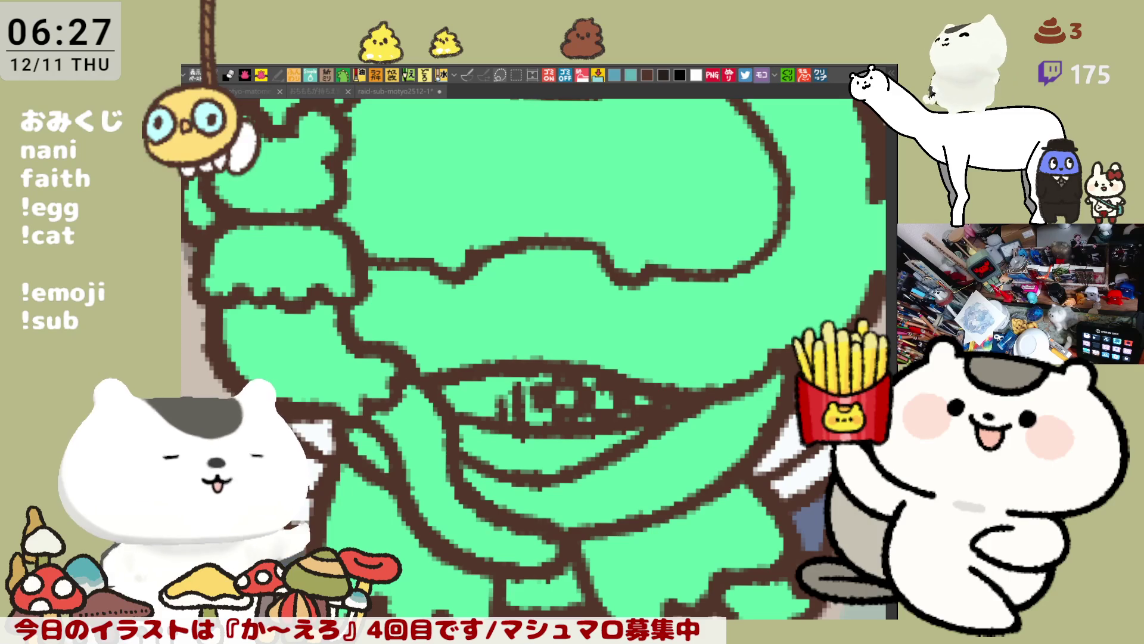
mouse_move(484, 390)
mouse_down()
mouse_move(590, 391)
mouse_move(495, 397)
mouse_move(578, 377)
mouse_up()
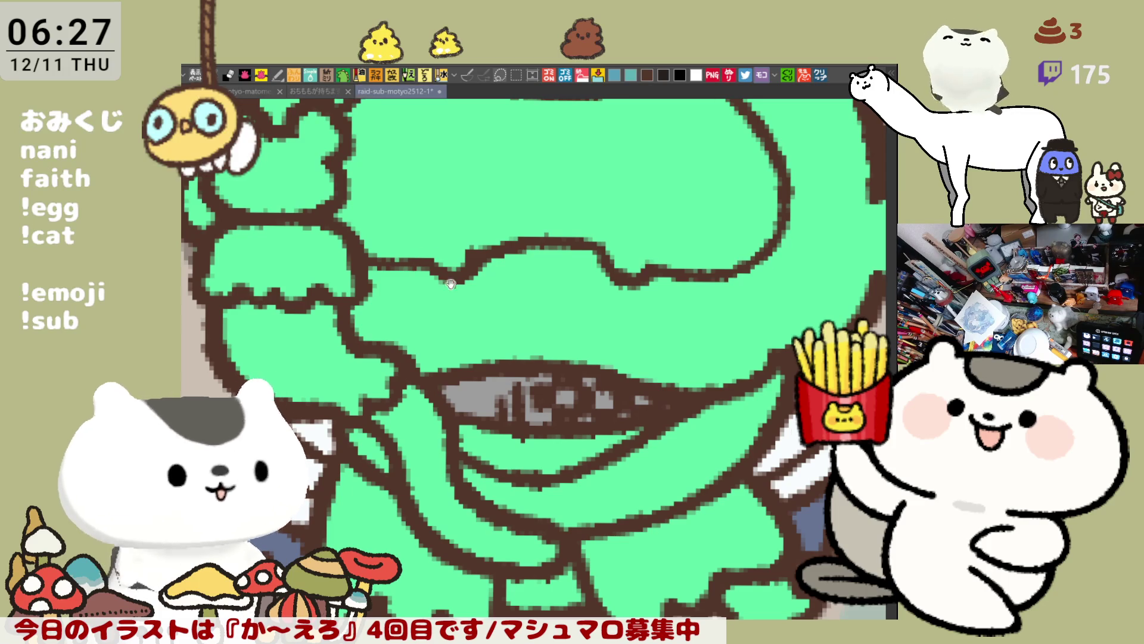
Paint a pale highlight down the head's right edge and save the file.
scroll(525, 381, up, 3)
mouse_move(797, 230)
mouse_down()
mouse_move(817, 242)
mouse_move(766, 450)
mouse_move(692, 501)
mouse_up()
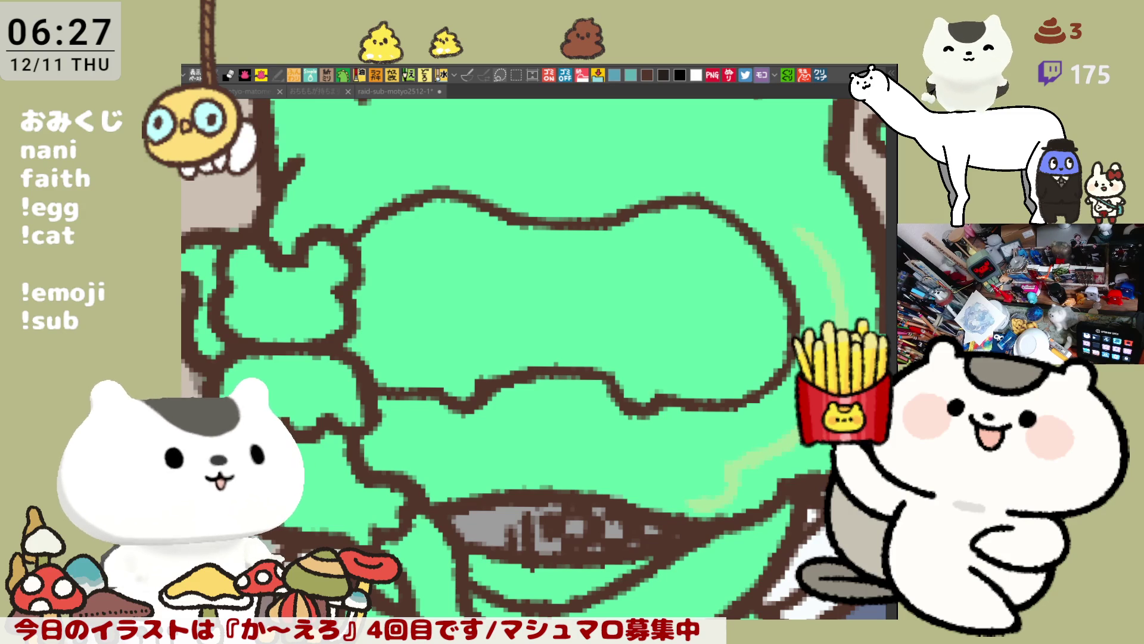
key(ctrl+z)
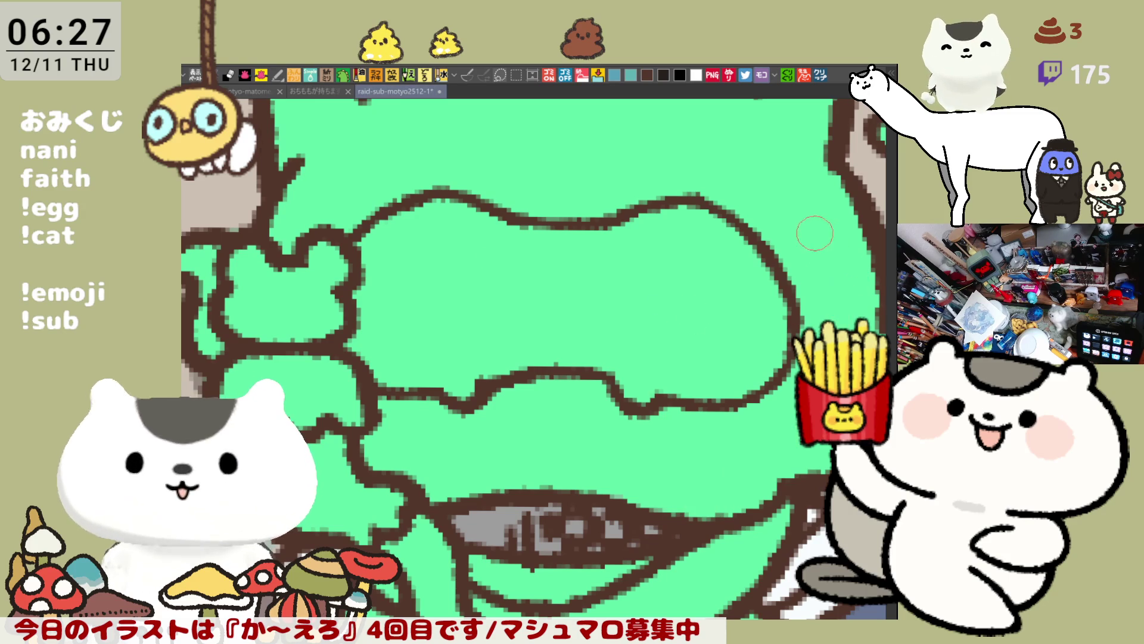
drag(794, 215, 858, 298)
drag(791, 412, 774, 459)
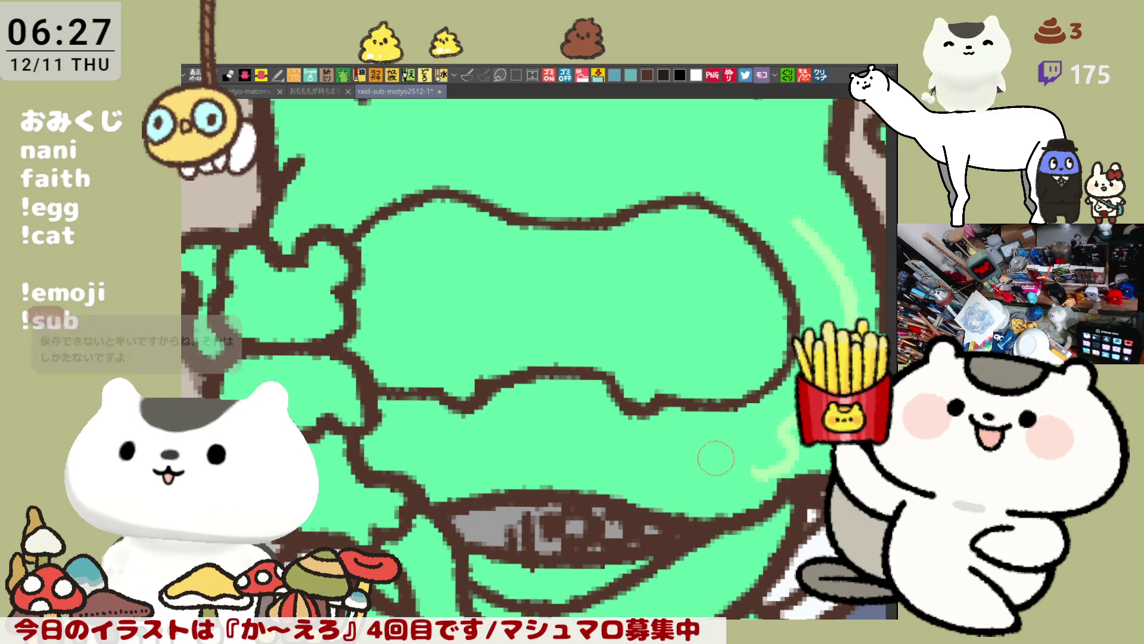
key(ctrl+z)
mouse_move(786, 421)
mouse_down()
mouse_move(685, 500)
mouse_move(654, 494)
mouse_up()
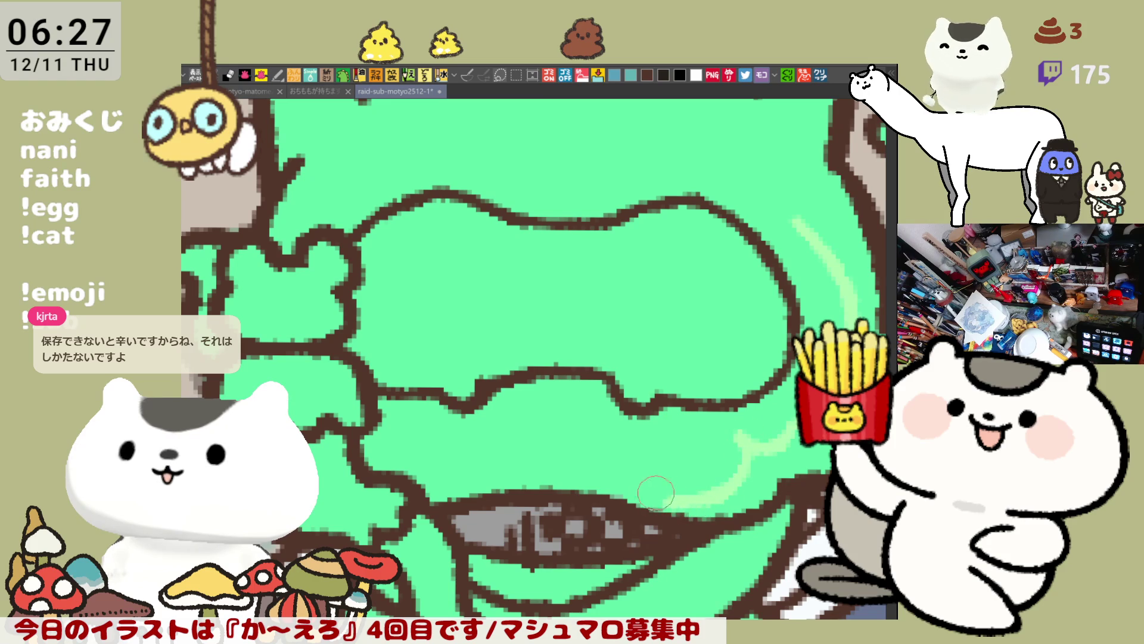
key(ctrl+s)
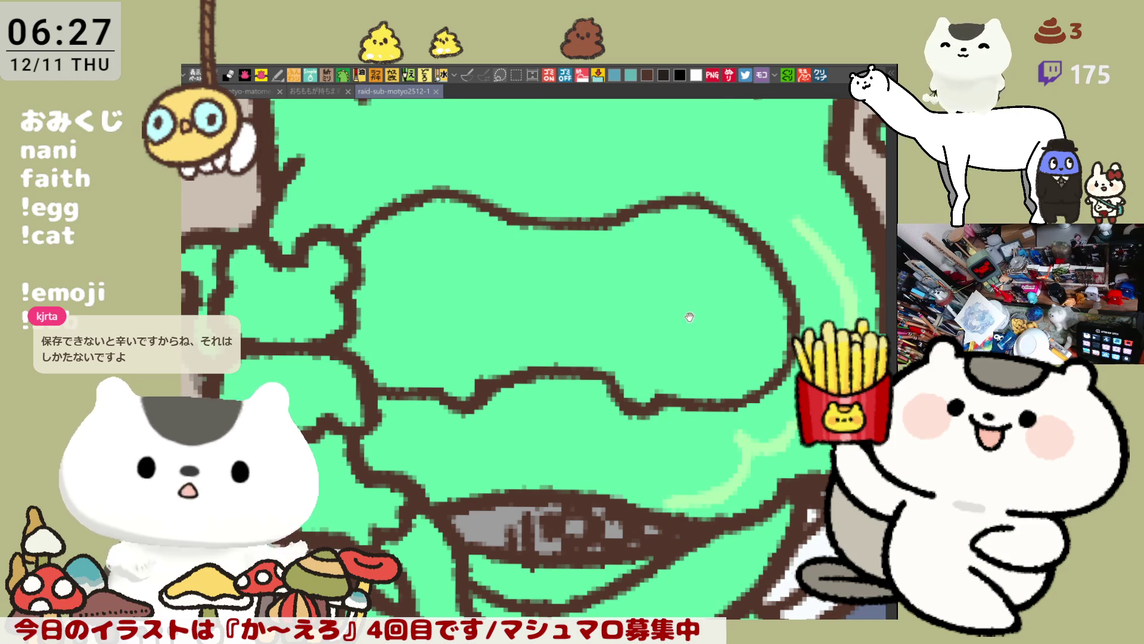
Fill a light-green band across the upper face and paint the right cheek light green.
drag(690, 314, 678, 474)
click(332, 327)
mouse_move(287, 394)
mouse_down()
mouse_move(504, 268)
mouse_move(569, 288)
mouse_move(548, 292)
mouse_move(760, 342)
mouse_up()
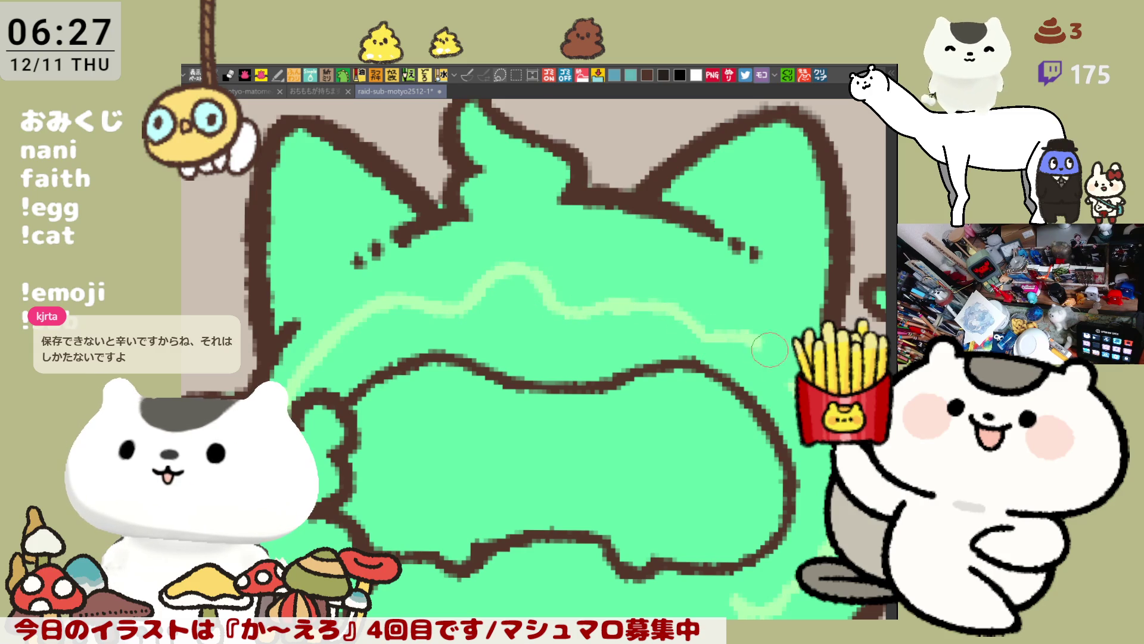
click(782, 382)
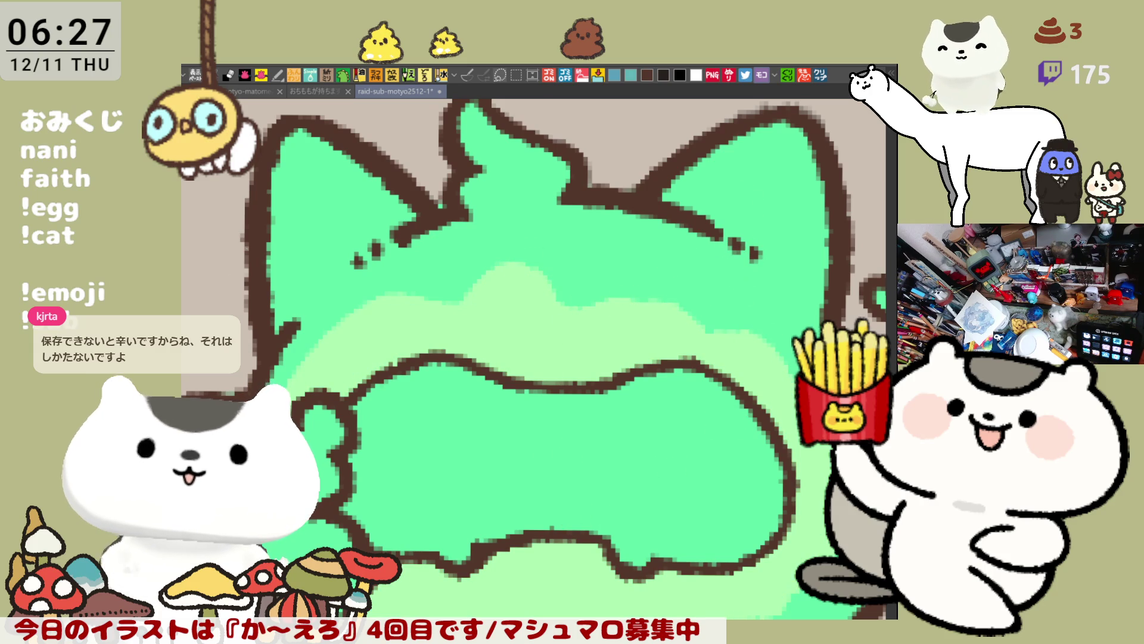
mouse_move(676, 289)
mouse_down()
mouse_move(691, 224)
mouse_move(774, 321)
mouse_move(769, 363)
mouse_move(757, 230)
mouse_up()
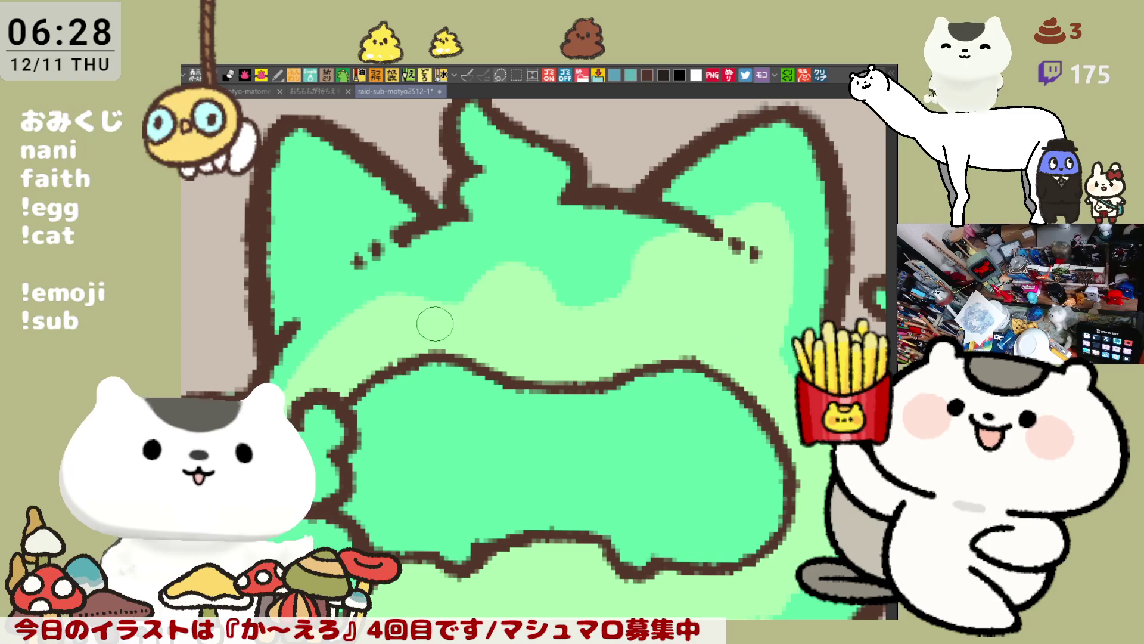
Fill the inner left ear light green and redraw the ear's top outline in dark brown.
mouse_move(325, 322)
mouse_down()
mouse_move(314, 248)
mouse_move(475, 294)
mouse_move(441, 292)
mouse_move(420, 253)
mouse_up()
click(398, 269)
drag(434, 206, 453, 210)
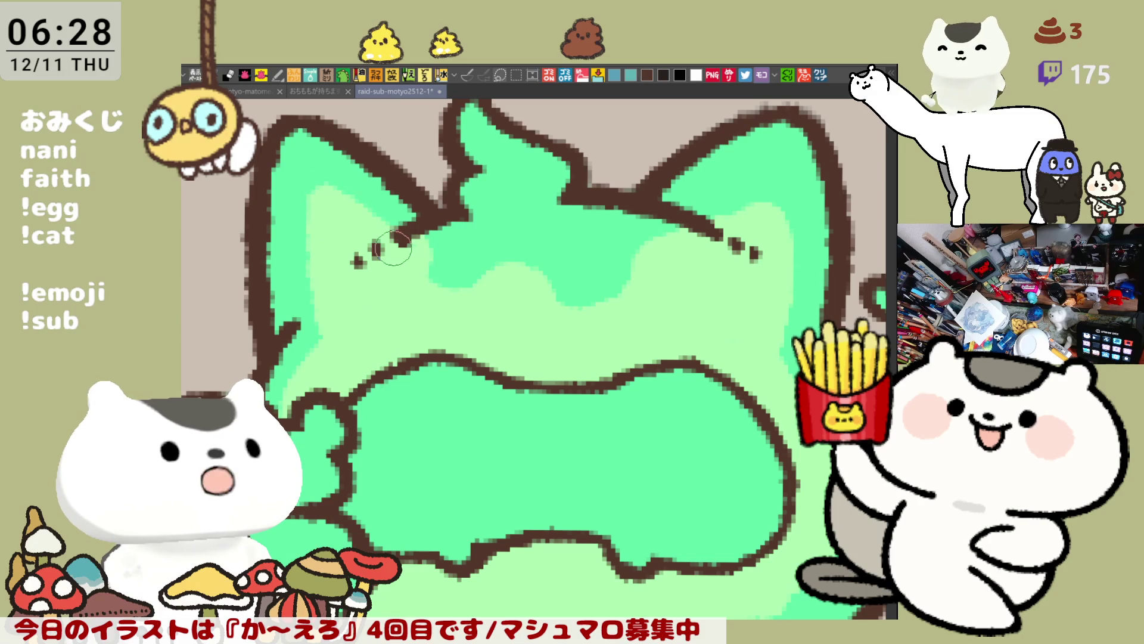
drag(451, 300, 570, 373)
click(645, 74)
mouse_move(393, 209)
mouse_down()
mouse_move(426, 188)
mouse_move(451, 206)
mouse_move(426, 203)
mouse_move(425, 224)
mouse_up()
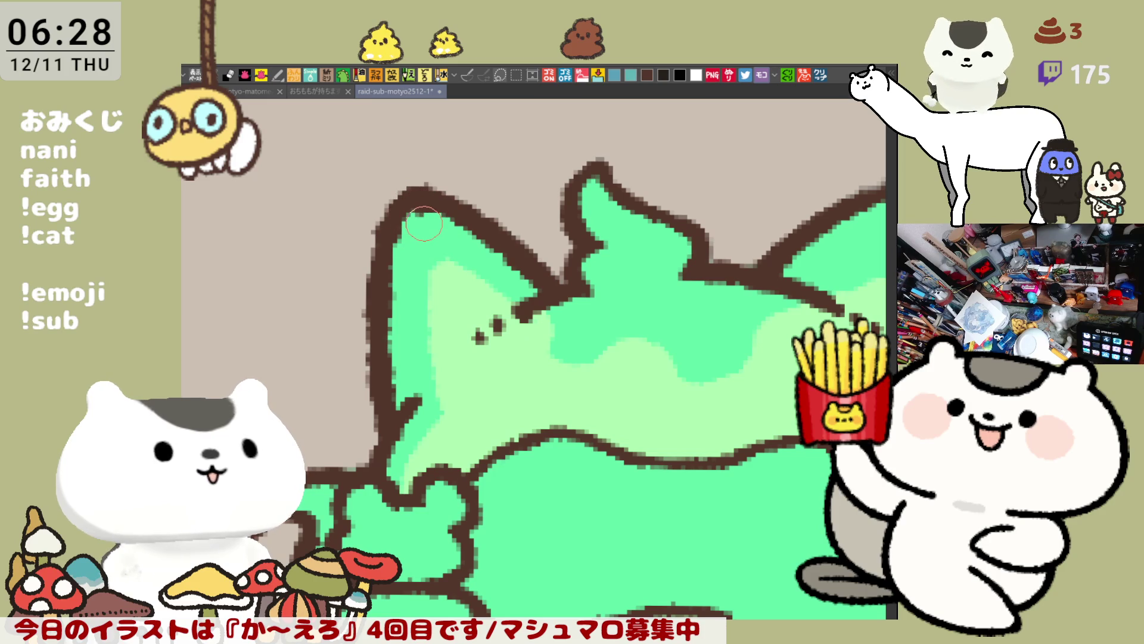
scroll(424, 224, down, 5)
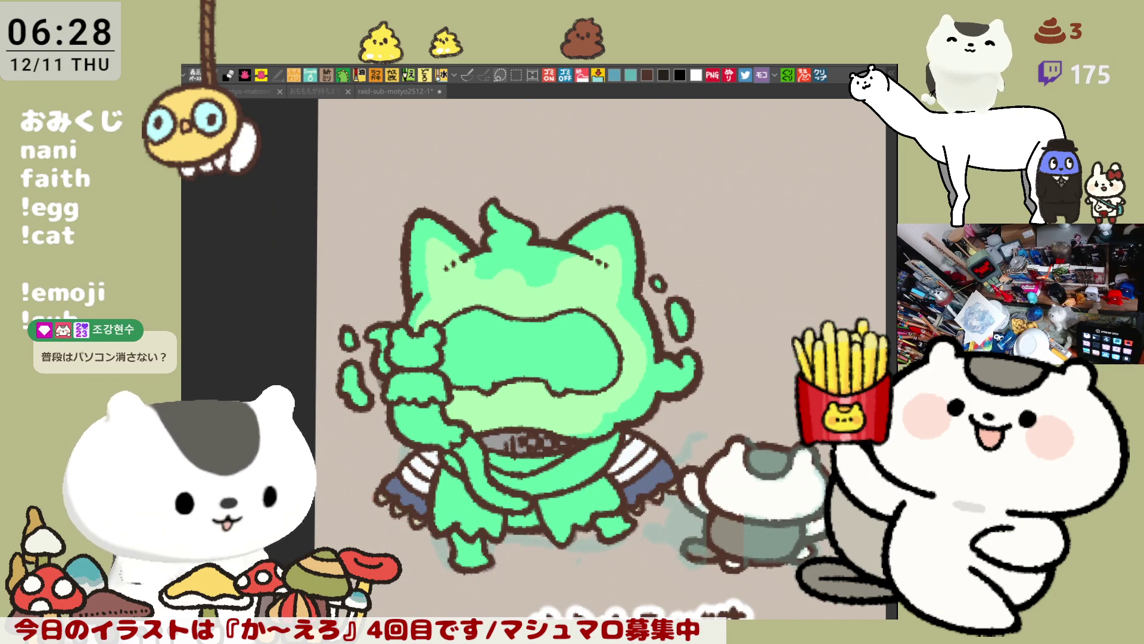
Fill the mouth dark grey-green, then brush dark purple over the collar and lower body.
click(516, 387)
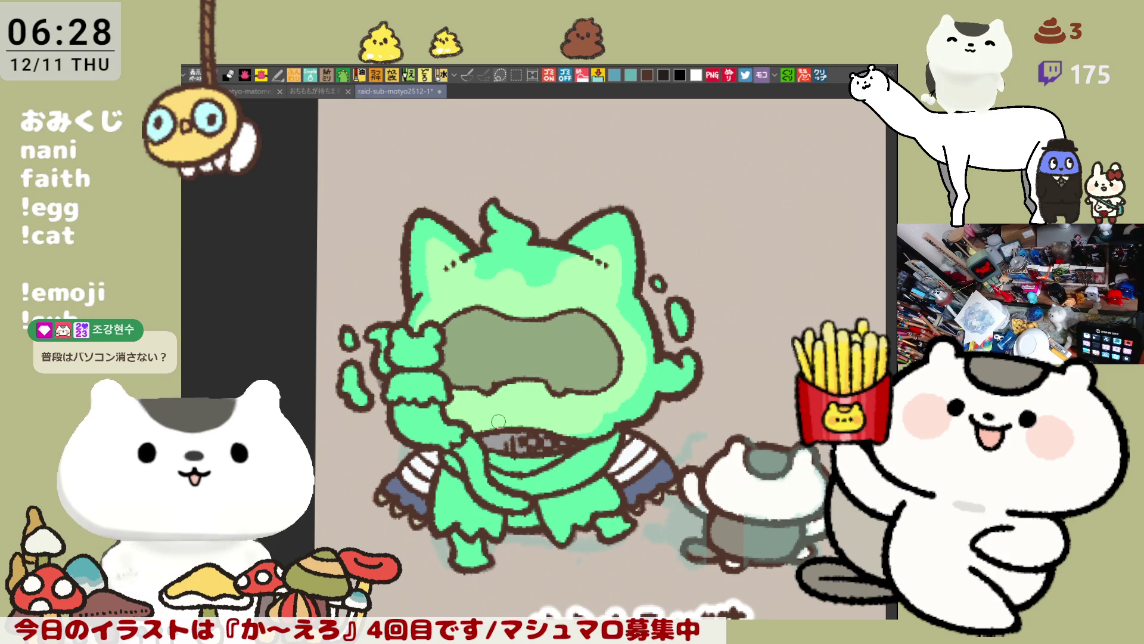
scroll(498, 421, down, 1)
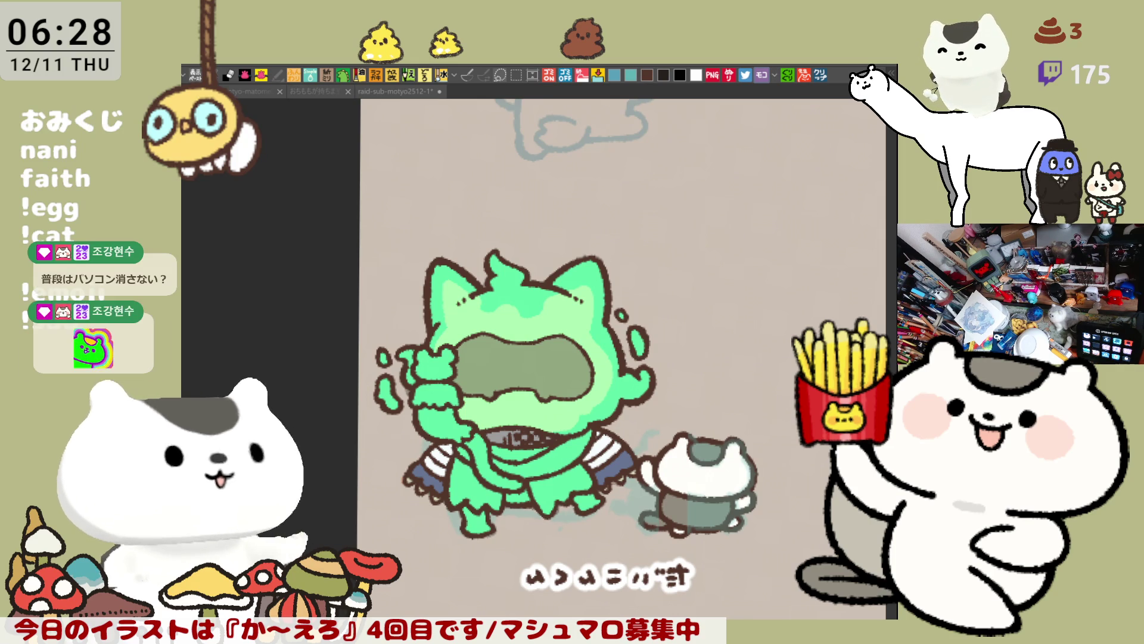
drag(522, 458, 528, 456)
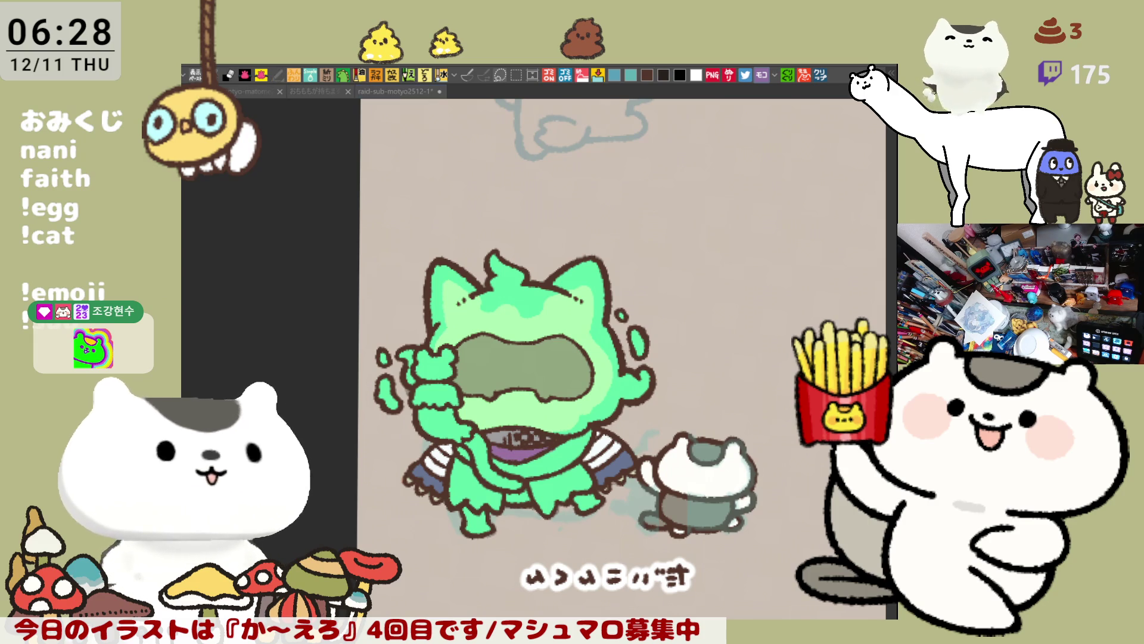
mouse_move(549, 460)
mouse_down()
mouse_move(566, 470)
mouse_move(508, 481)
mouse_move(472, 466)
mouse_up()
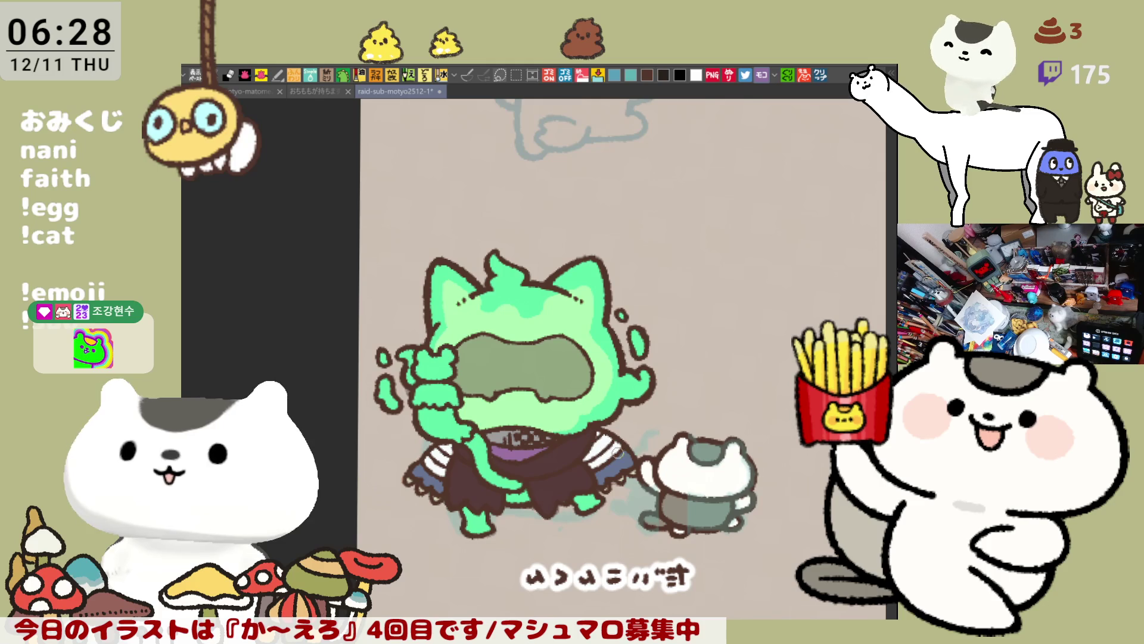
Paint the collar, leg and foot dark navy.
drag(513, 477, 485, 446)
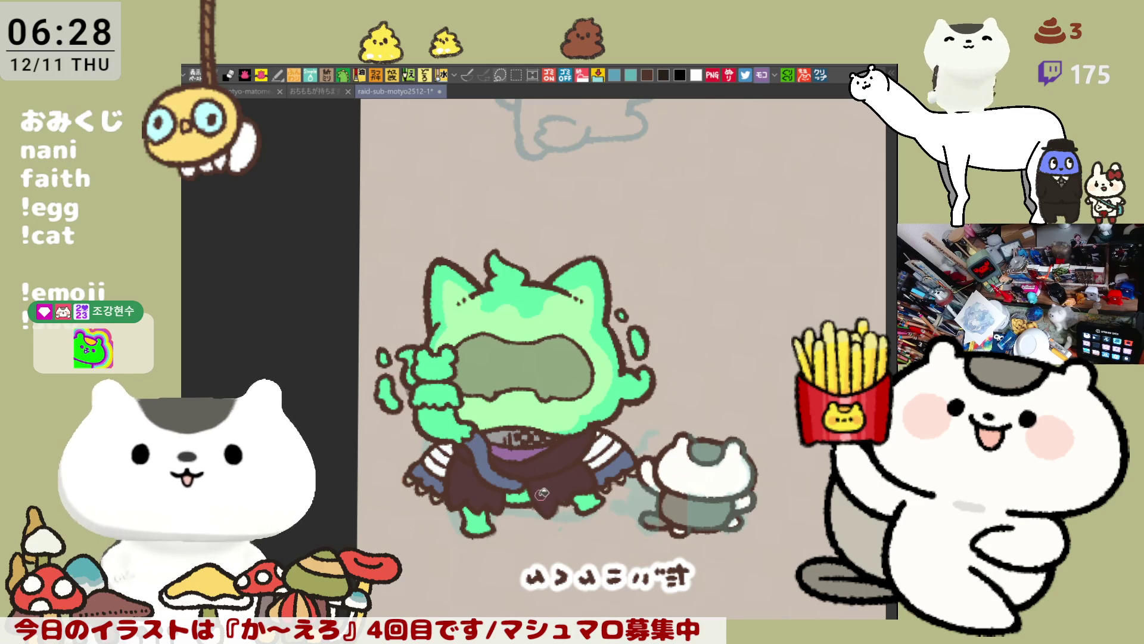
drag(592, 497, 584, 506)
drag(492, 503, 474, 527)
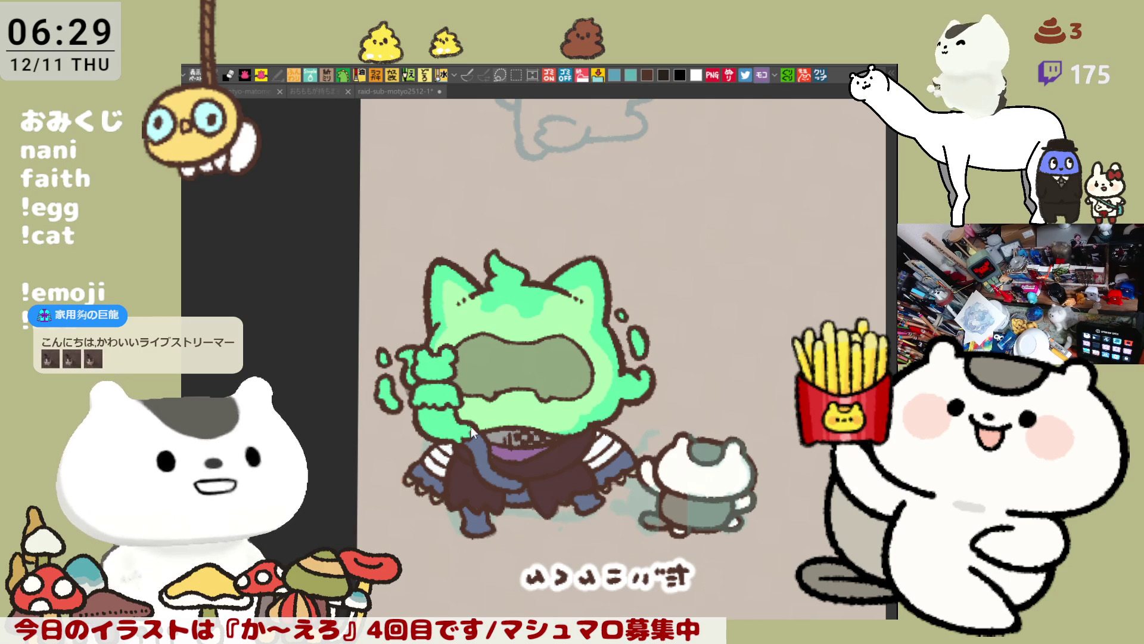
Undo the green on the raised paw, save the sheet, and zoom out.
key(ctrl+z)
key(ctrl+z)
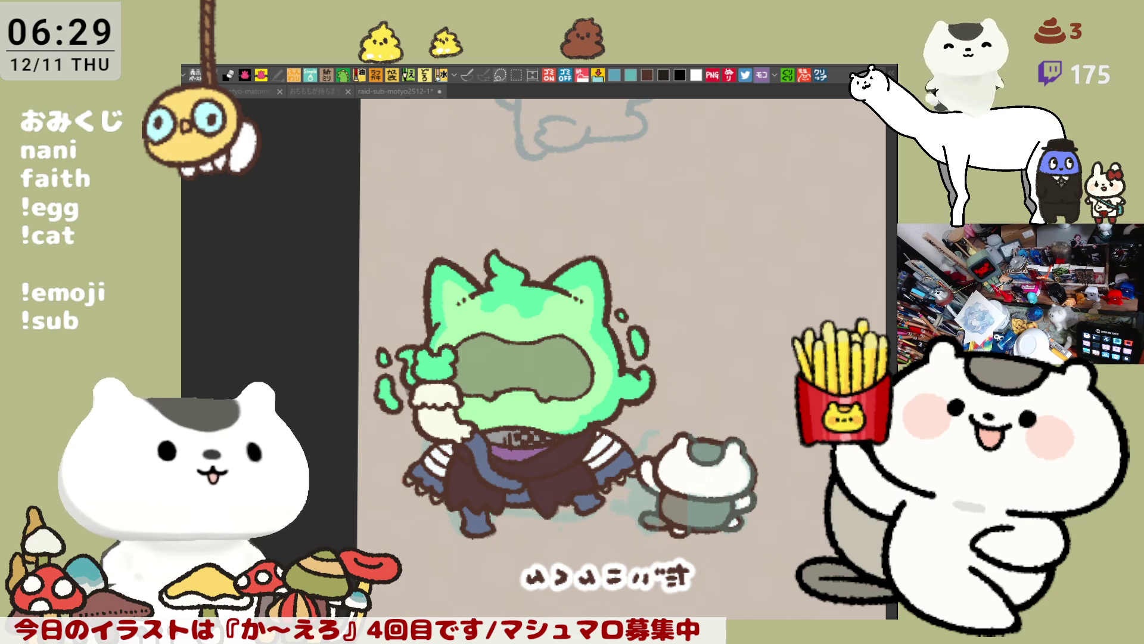
click(540, 364)
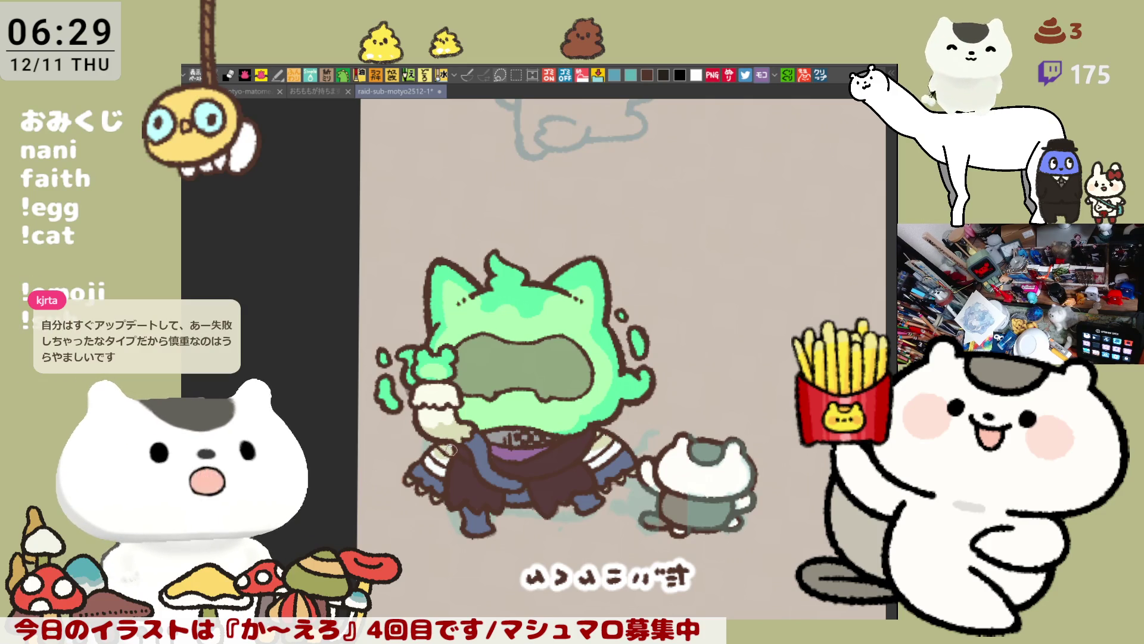
key(ctrl+s)
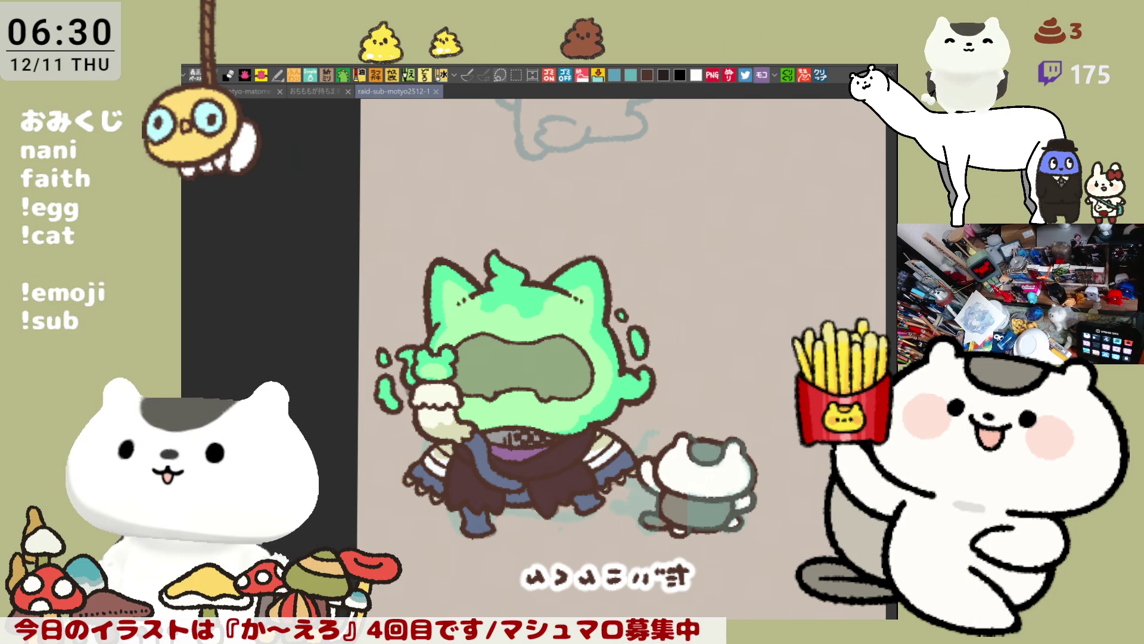
key(ctrl+minus)
key(ctrl+minus)
key(ctrl+minus)
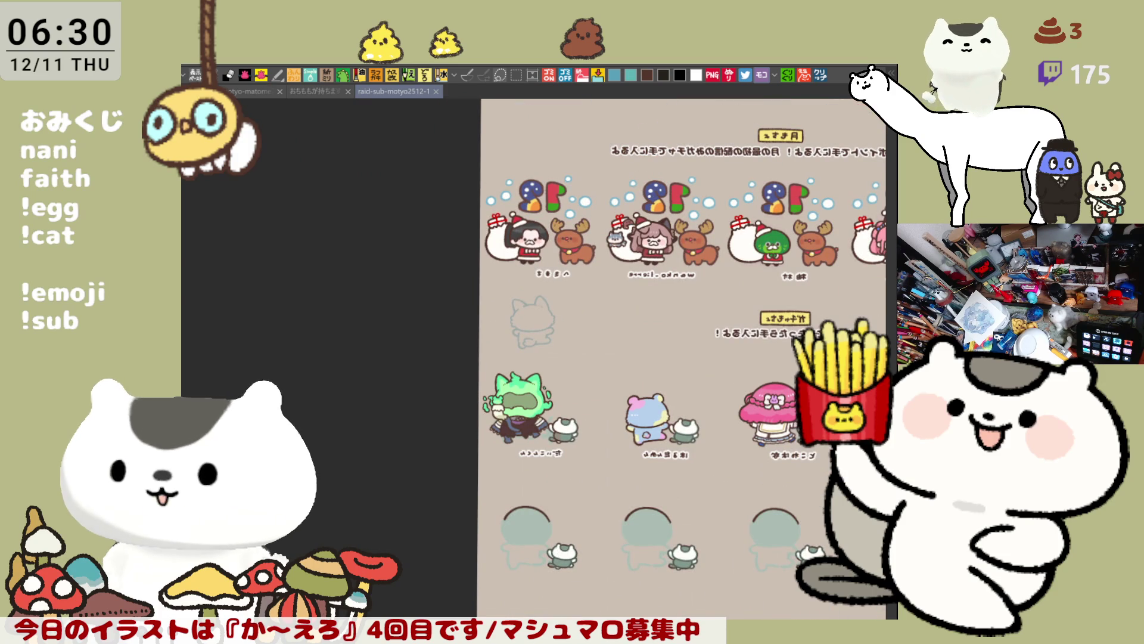
Make a rectangle selection around the sketch cat and green character, then deselect.
key(m)
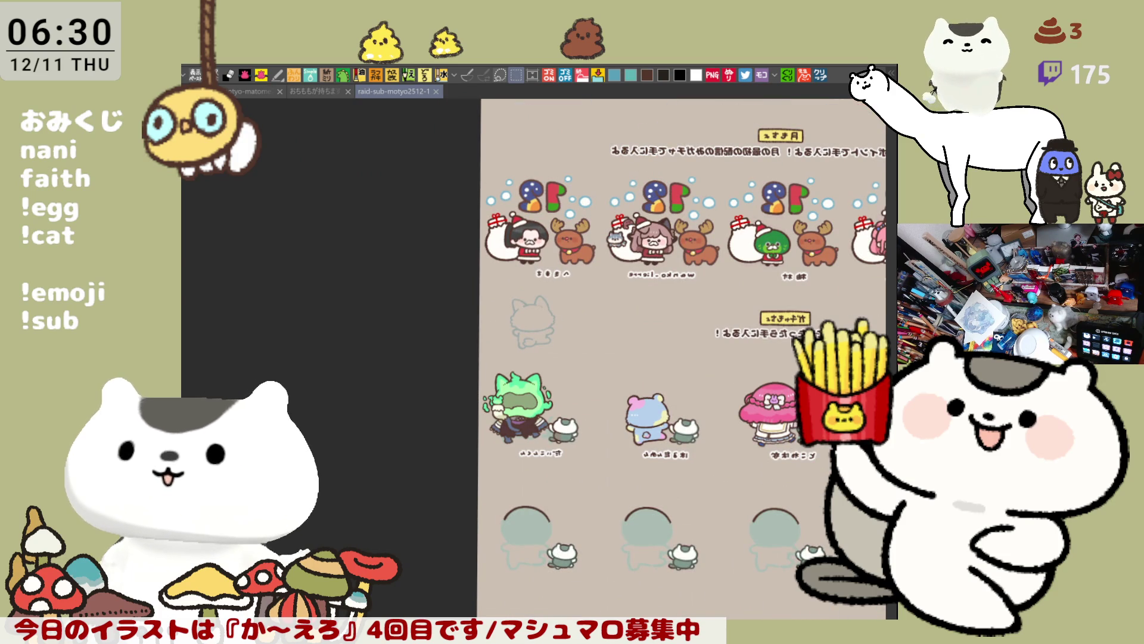
drag(474, 305, 596, 481)
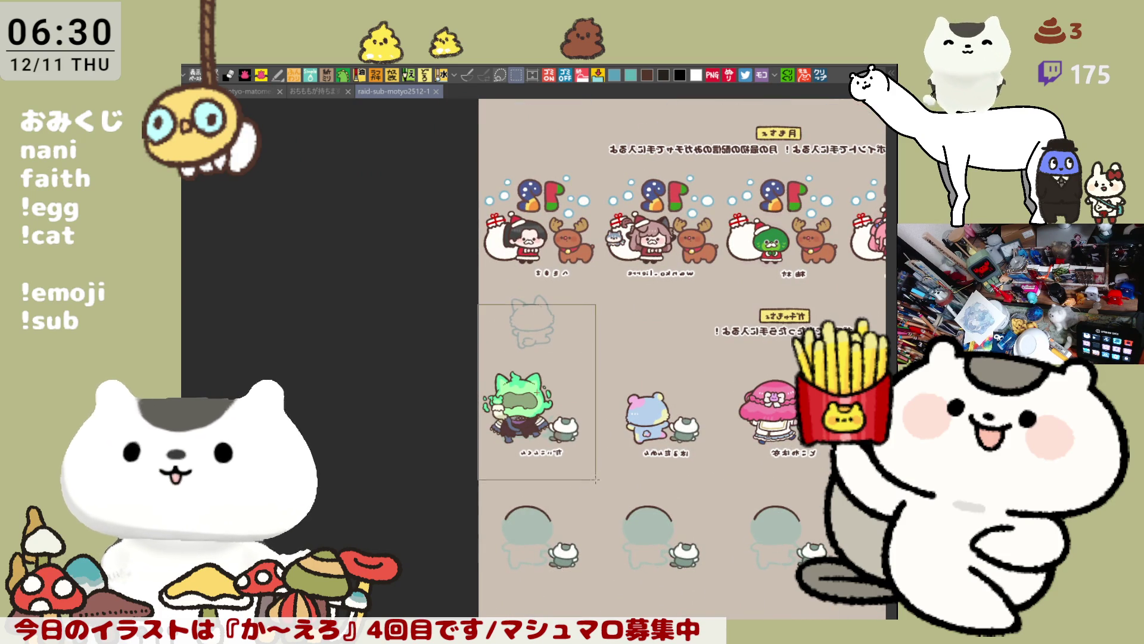
key(ctrl+d)
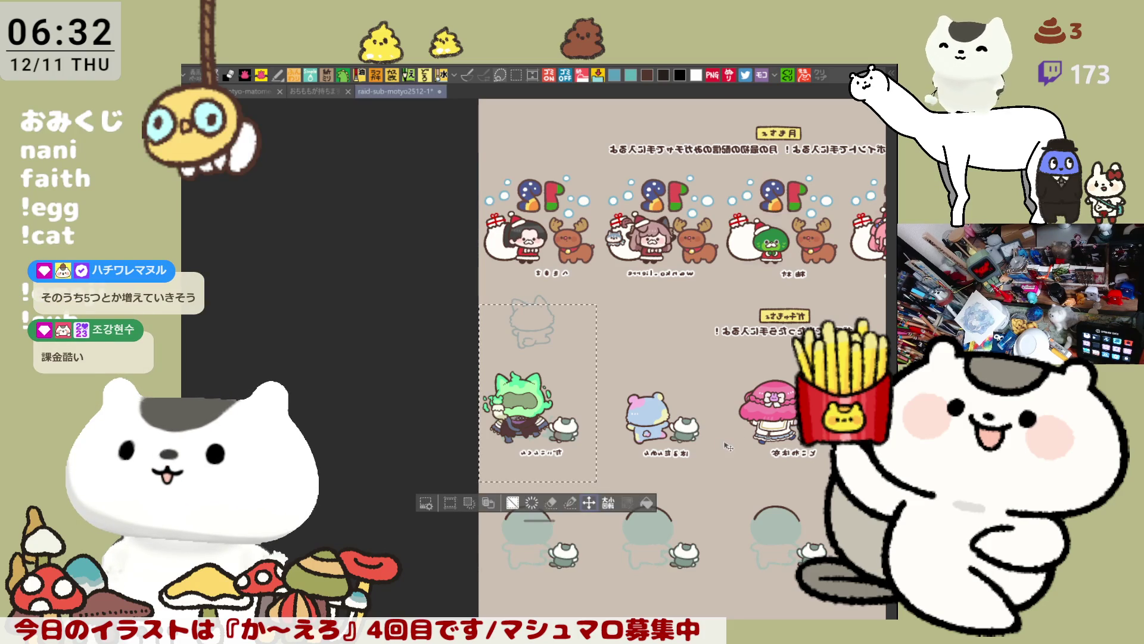
Unflip the canvas and zoom in on the 翠雨とと teal placeholder head.
scroll(728, 444, up, 4)
scroll(728, 446, down, 4)
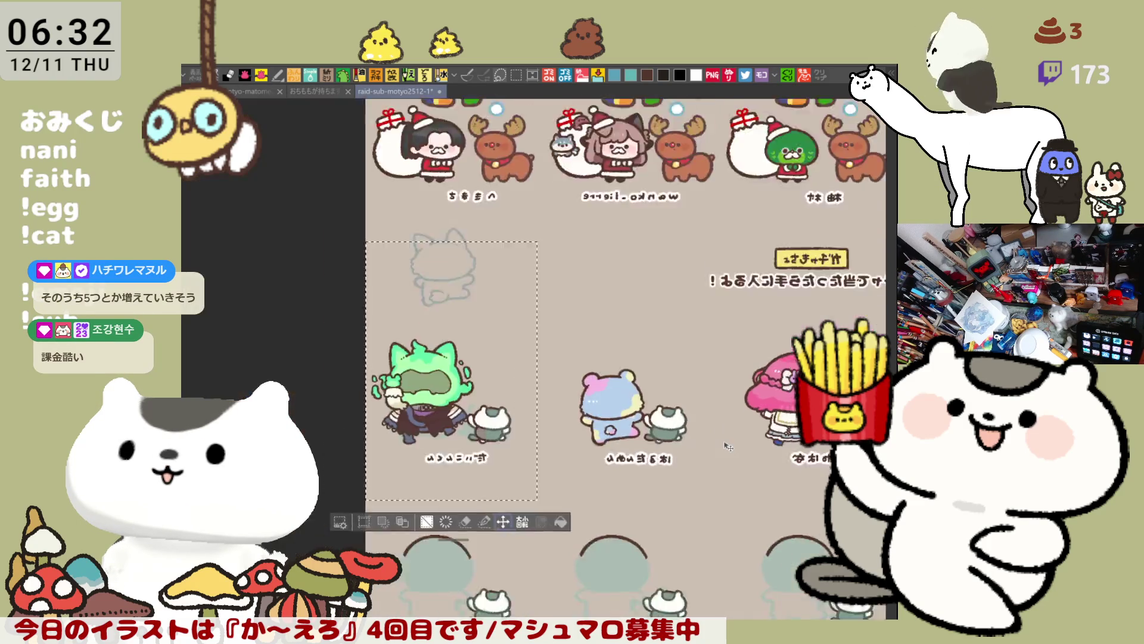
key(h)
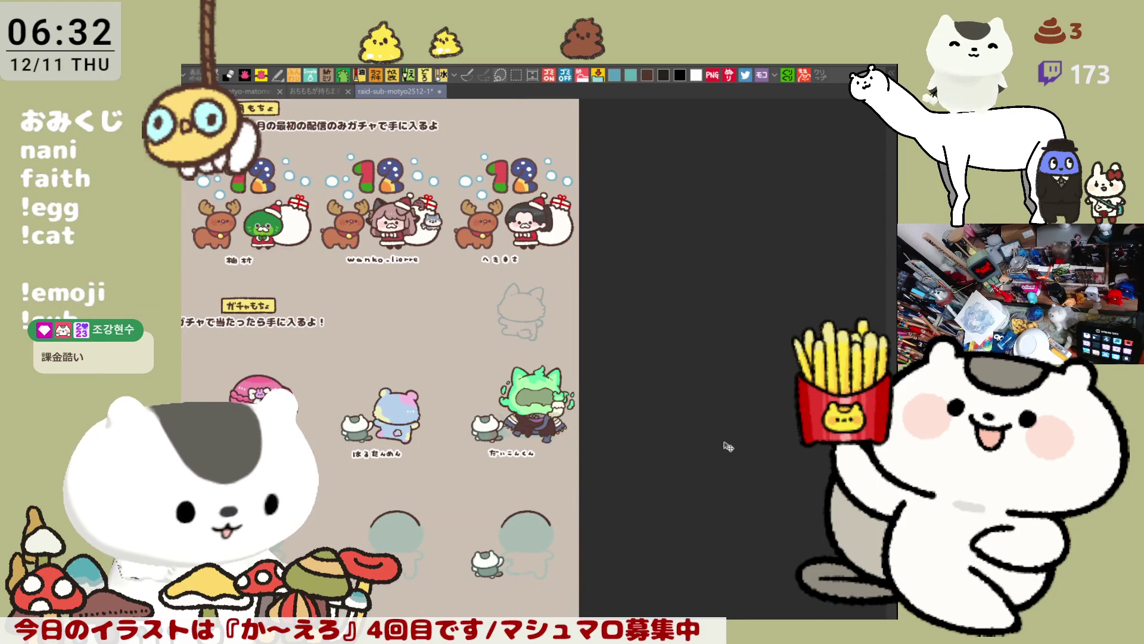
scroll(728, 446, left, 5)
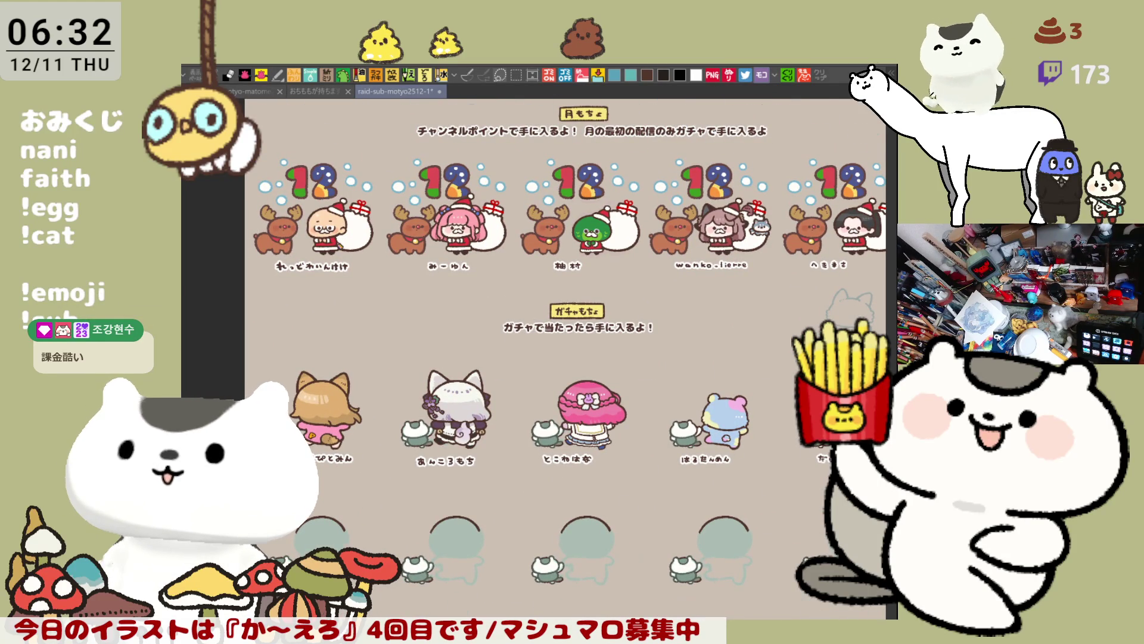
scroll(517, 416, up, 3)
scroll(479, 390, up, 2)
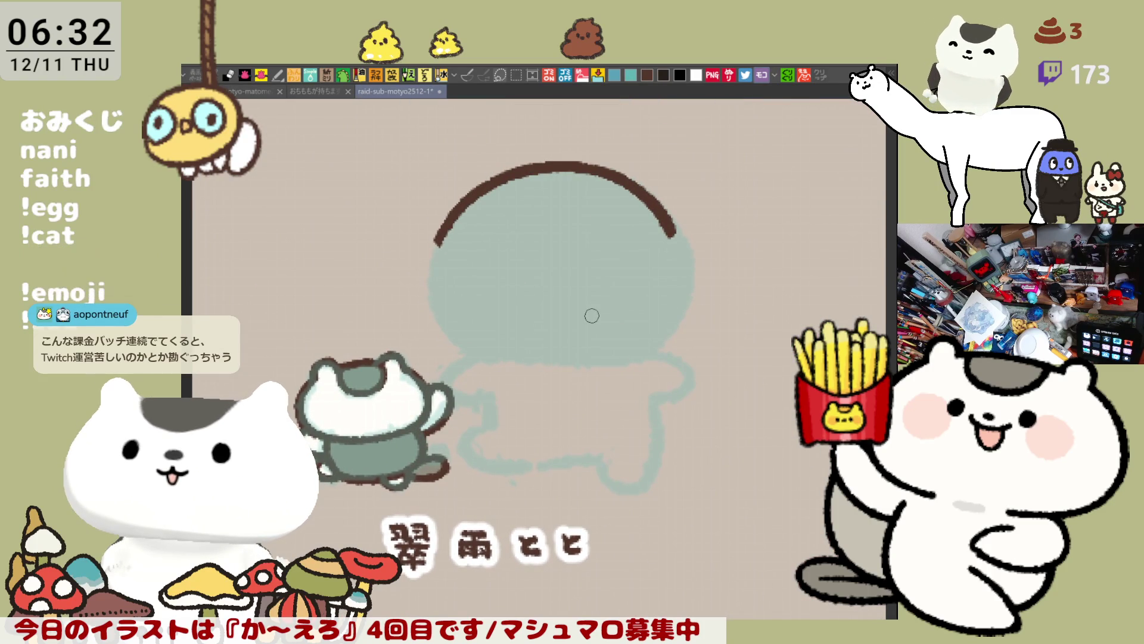
Sketch a first left cat ear above the headband in light brown, checking the finished characters.
scroll(592, 315, up, 2)
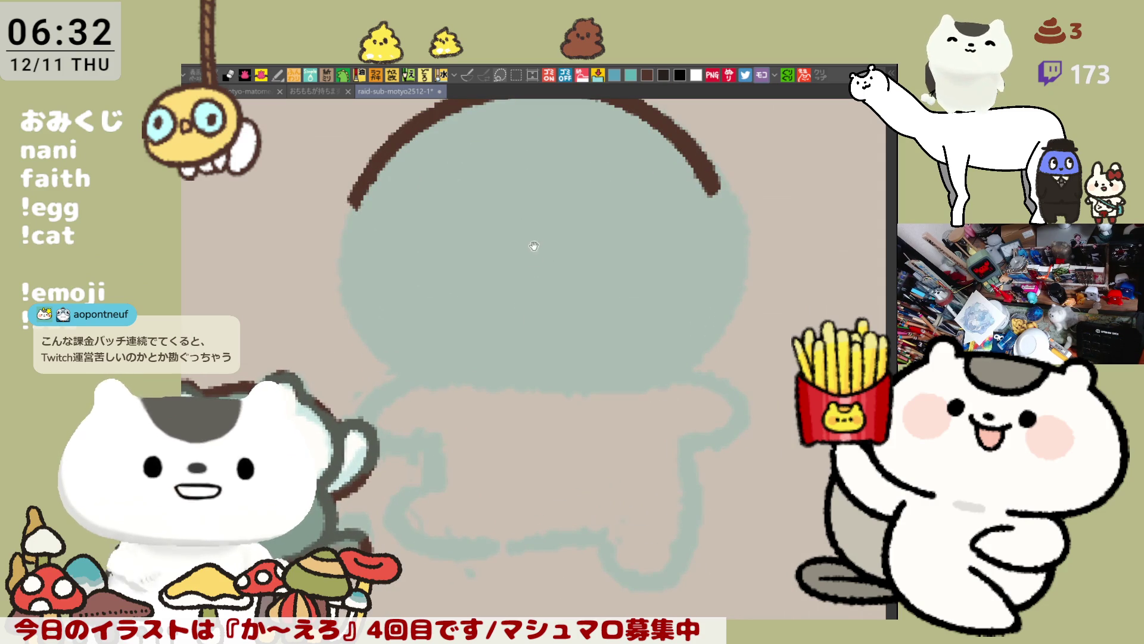
drag(535, 243, 529, 369)
drag(327, 328, 349, 234)
key(ctrl+z)
mouse_move(343, 333)
mouse_down()
mouse_move(340, 280)
mouse_move(444, 245)
mouse_up()
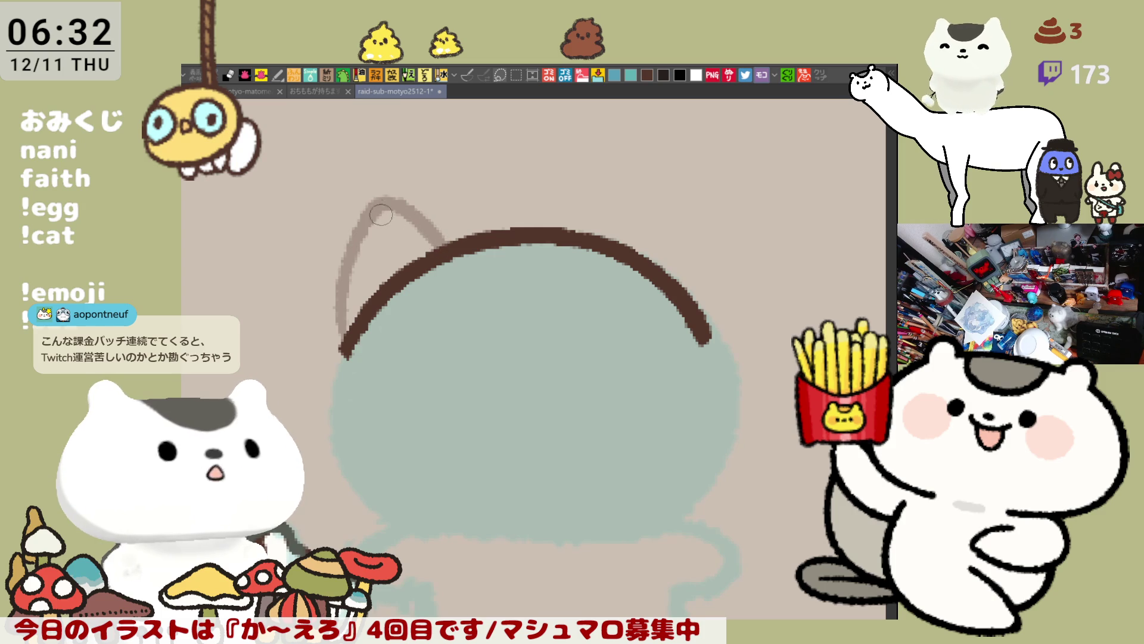
scroll(384, 211, down, 5)
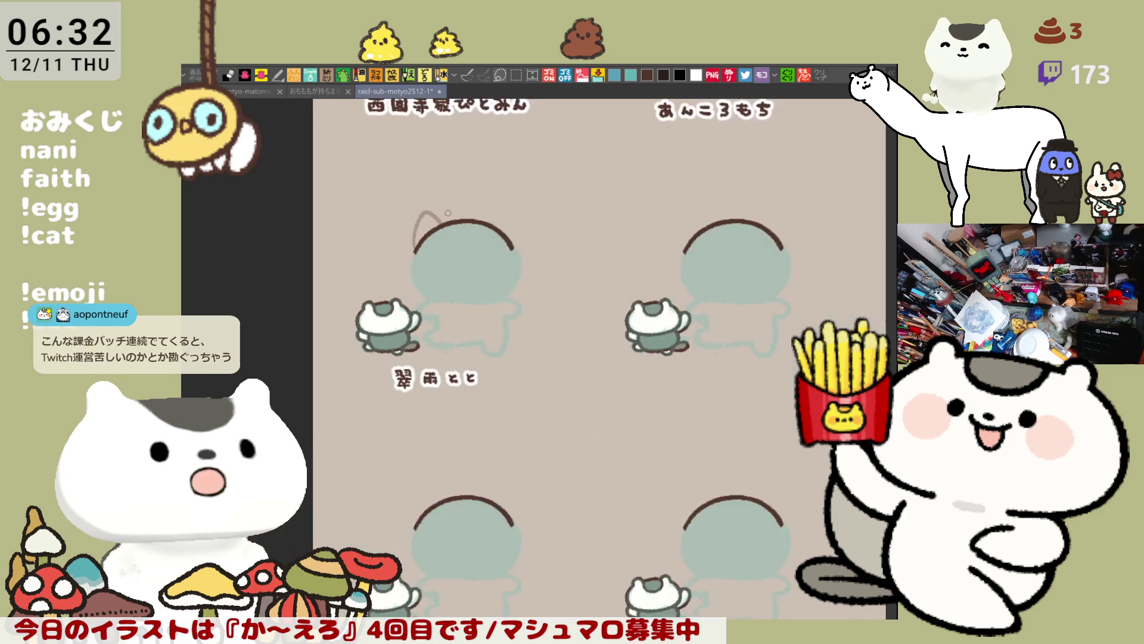
scroll(448, 213, down, 2)
mouse_move(656, 223)
mouse_down()
mouse_move(553, 324)
mouse_move(641, 300)
mouse_move(607, 388)
mouse_move(555, 407)
mouse_up()
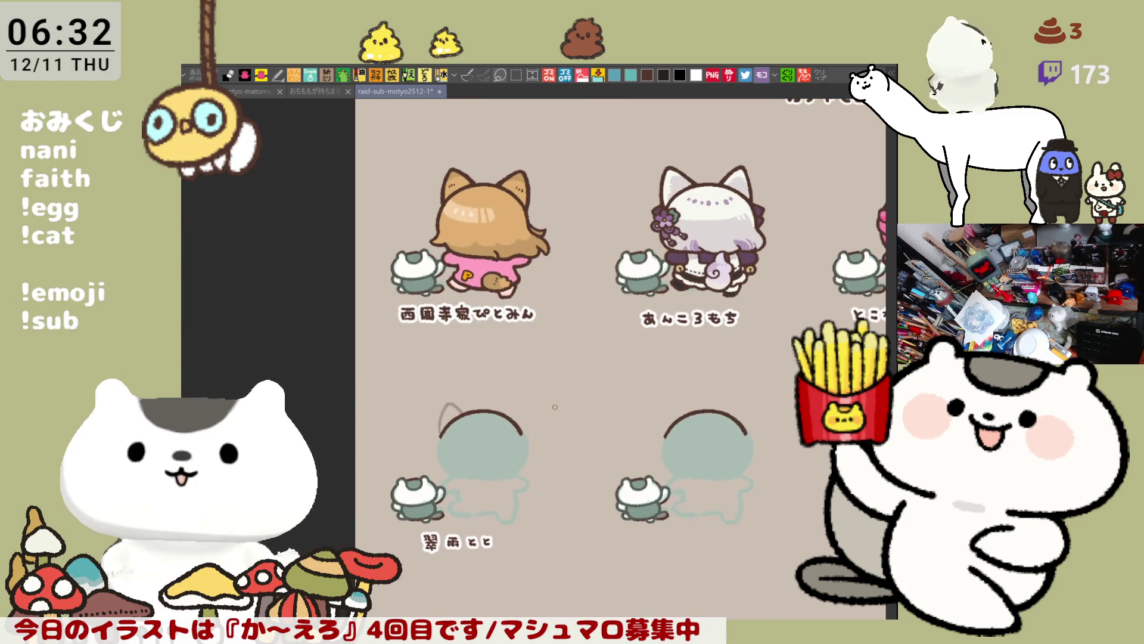
scroll(555, 407, up, 5)
Redraw the left ear as a triangle, add the right ear, and erase the headband's right end.
drag(592, 388, 437, 332)
key(ctrl+z)
mouse_move(325, 375)
mouse_down()
mouse_move(375, 220)
mouse_move(452, 283)
mouse_up()
key(ctrl+z)
mouse_move(344, 379)
mouse_down()
mouse_move(360, 239)
mouse_move(451, 282)
mouse_up()
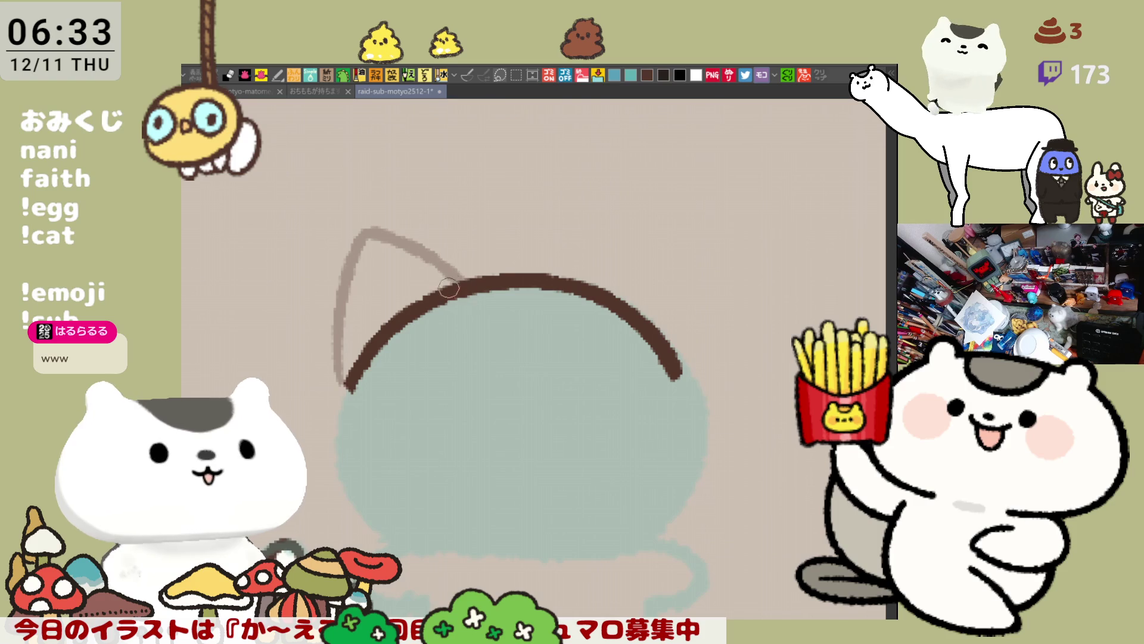
mouse_move(581, 280)
mouse_down()
mouse_move(693, 227)
mouse_move(709, 289)
mouse_move(707, 381)
mouse_up()
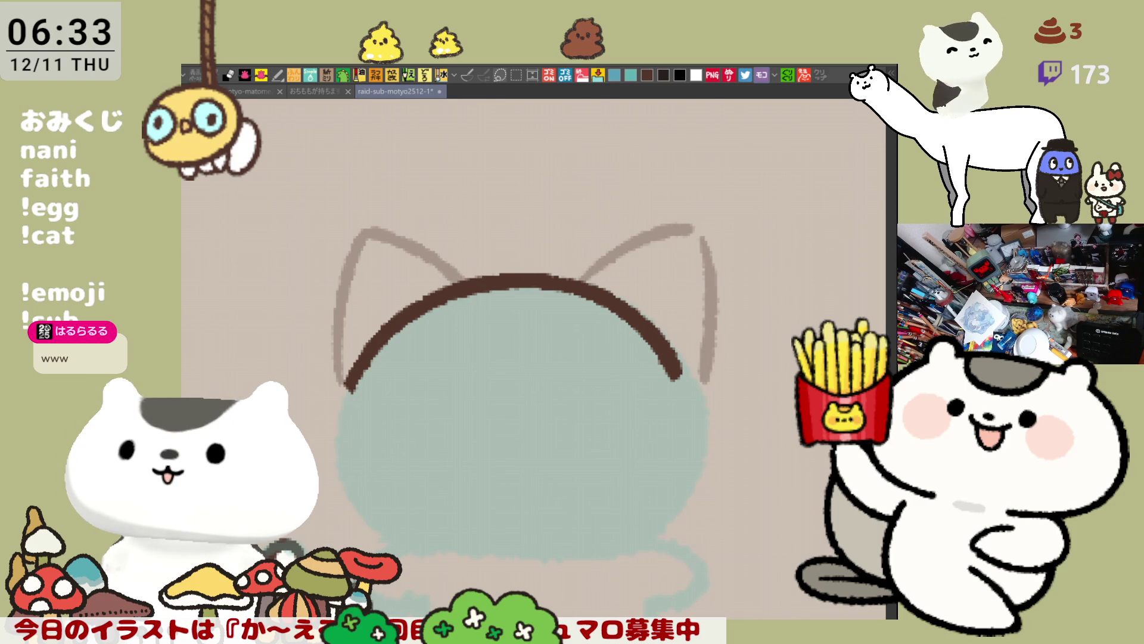
drag(651, 344, 678, 379)
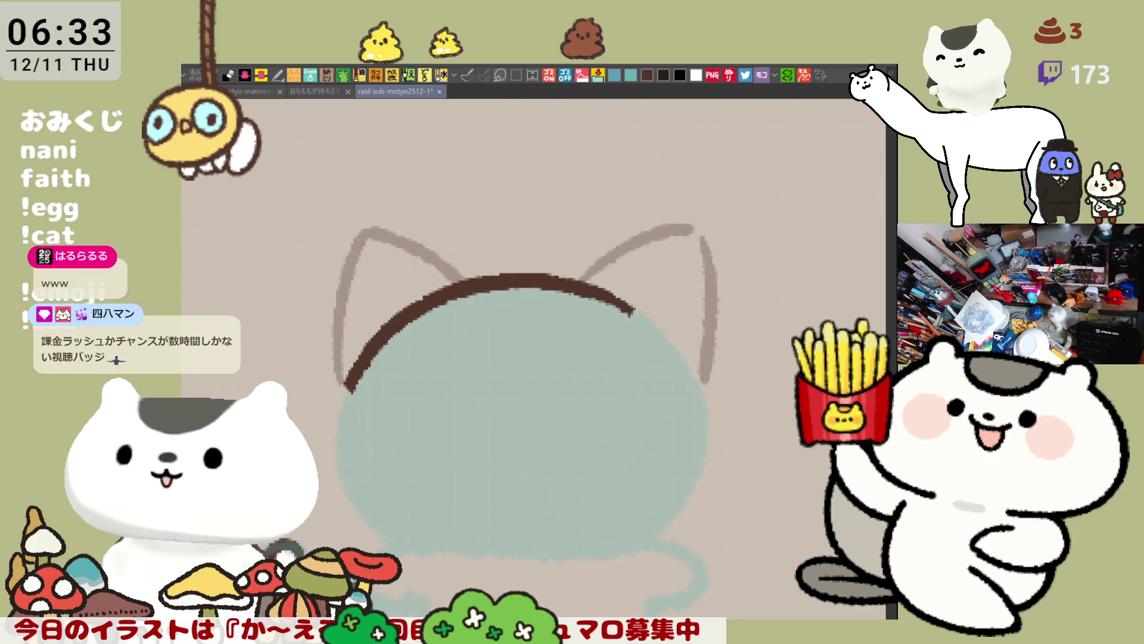
Outline the left and right sides of the teal head.
scroll(682, 439, down, 3)
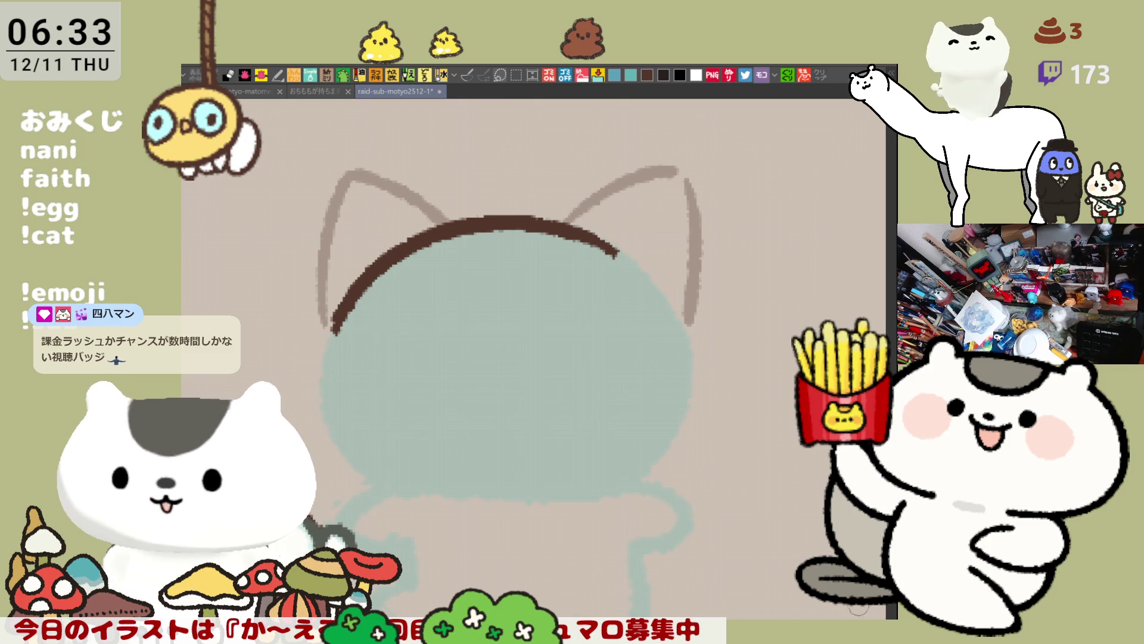
mouse_move(326, 341)
mouse_down()
mouse_move(311, 380)
mouse_move(396, 492)
mouse_move(587, 495)
mouse_up()
key(ctrl+z)
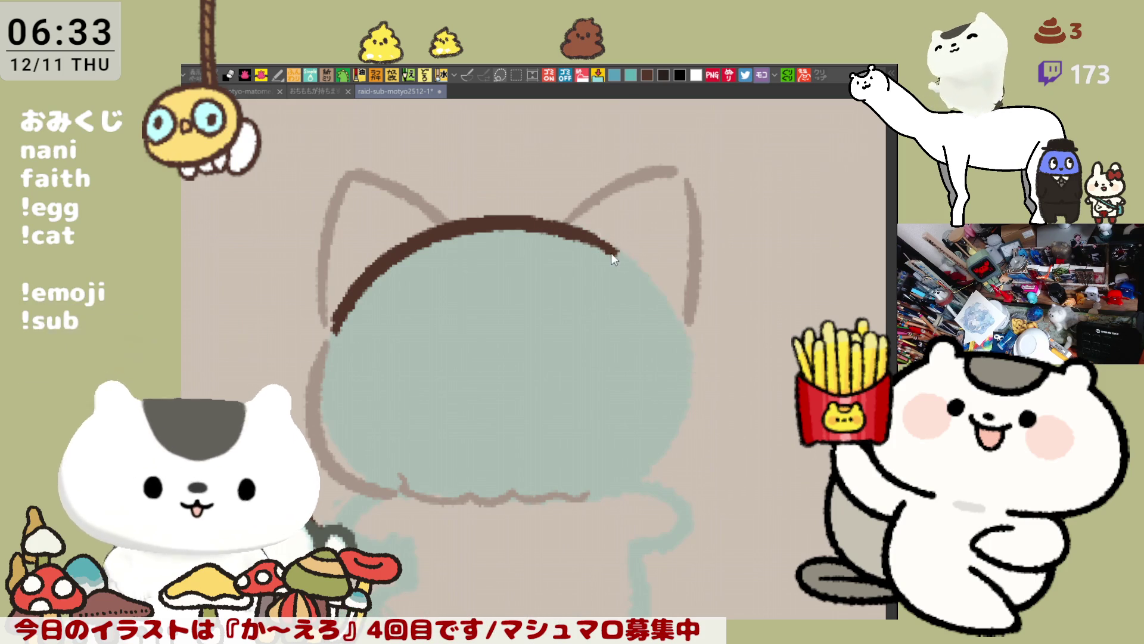
drag(691, 337, 701, 410)
key(ctrl+z)
mouse_move(615, 251)
mouse_down()
mouse_move(651, 281)
mouse_move(698, 417)
mouse_up()
key(ctrl+z)
mouse_move(615, 258)
mouse_down()
mouse_move(685, 340)
mouse_move(698, 462)
mouse_up()
key(ctrl+z)
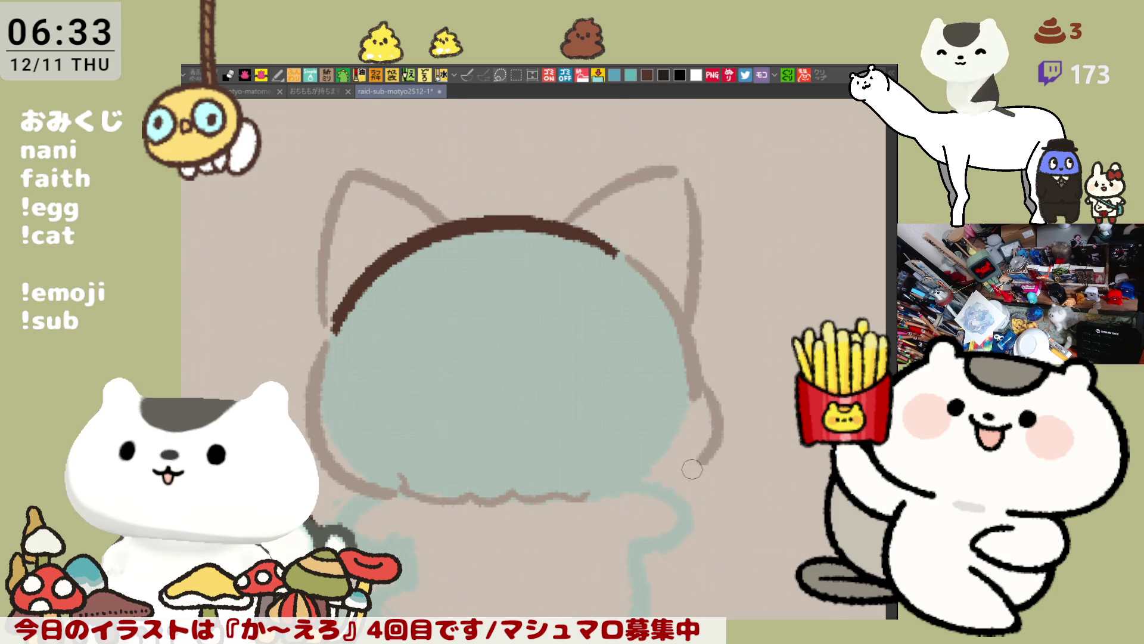
mouse_move(690, 378)
mouse_down()
mouse_move(679, 467)
mouse_move(599, 493)
mouse_up()
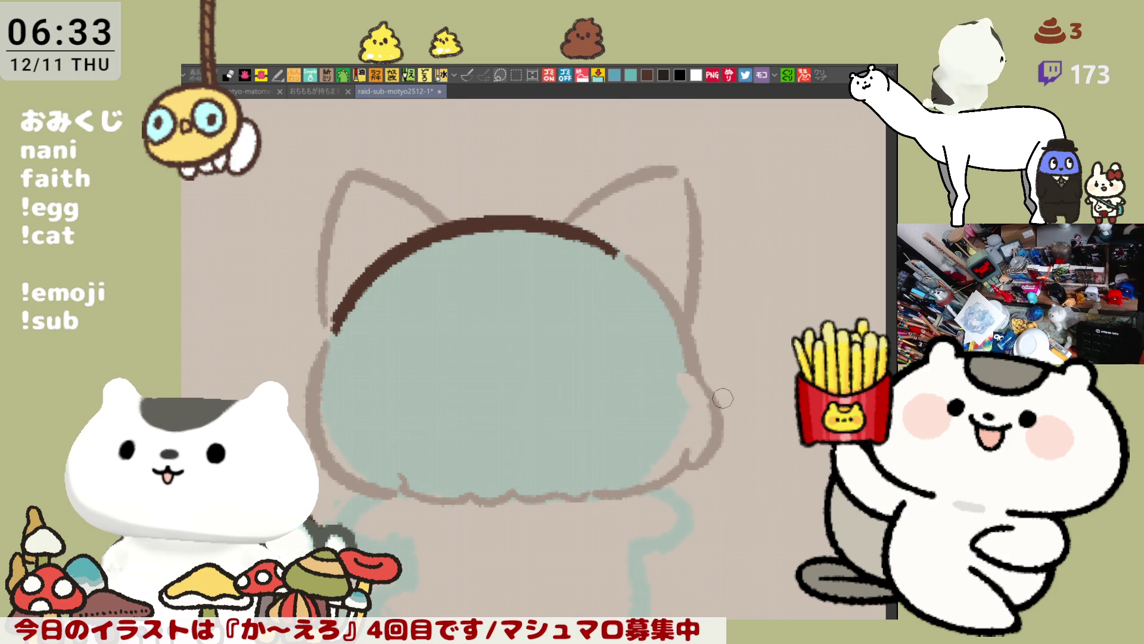
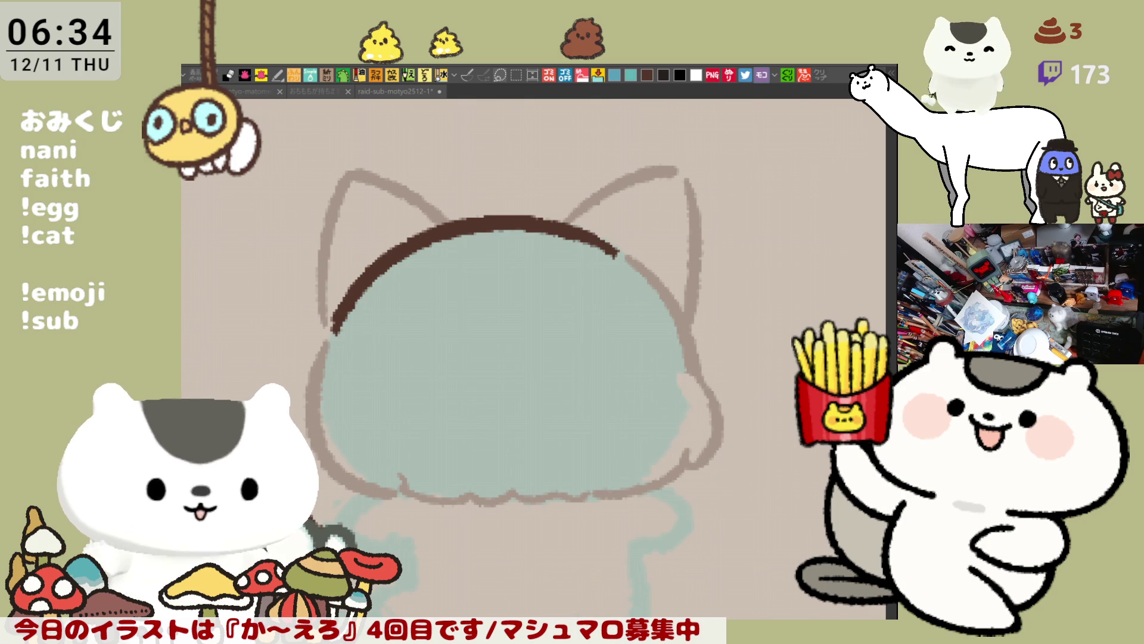
Open the イラスト reference sheet and zoom in on the lower cat-eared character and the notes.
click(822, 76)
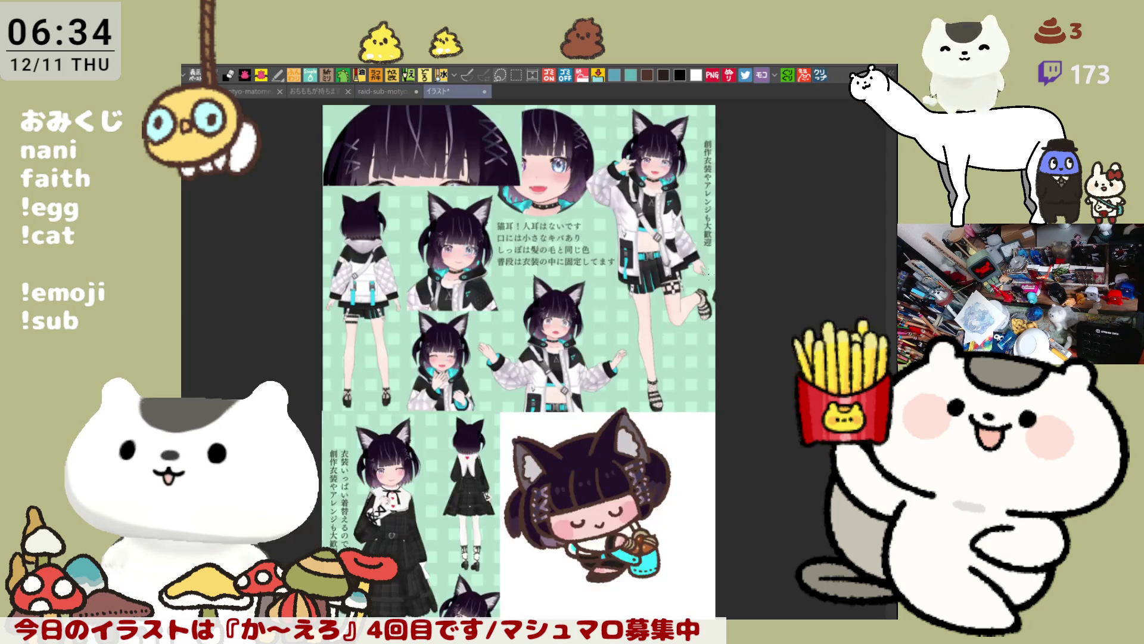
scroll(543, 445, up, 5)
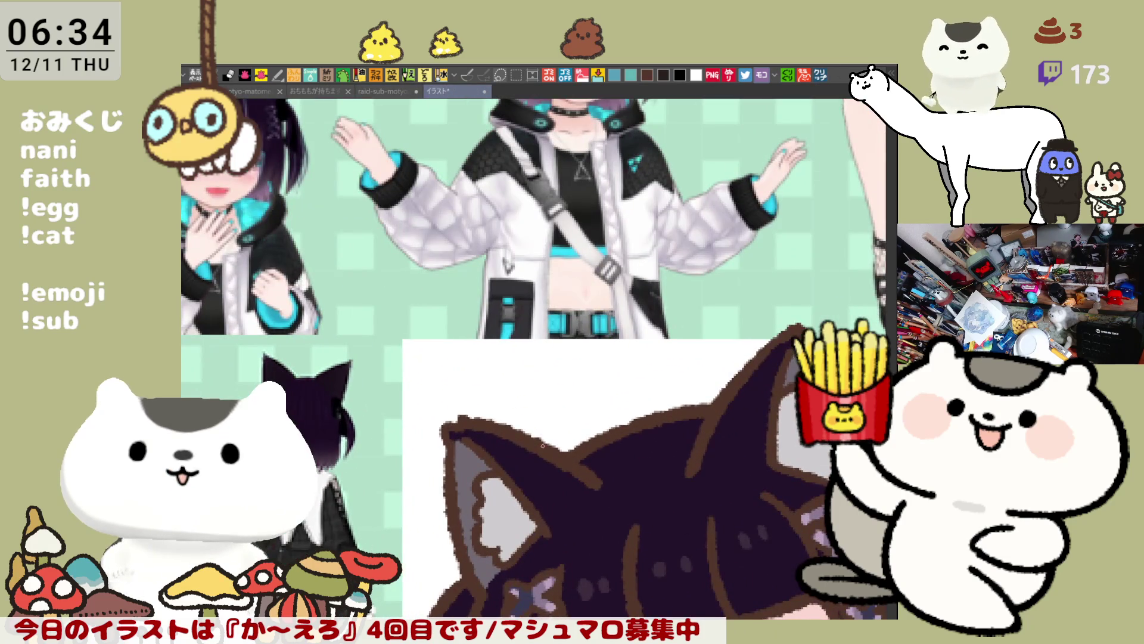
scroll(543, 445, down, 3)
scroll(606, 354, up, 4)
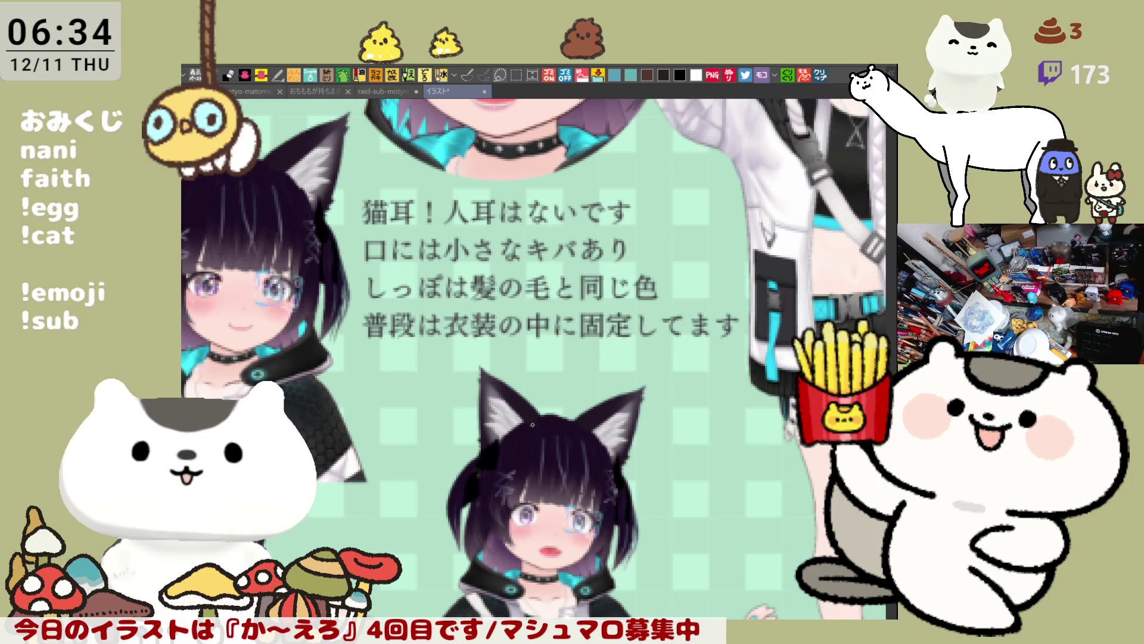
mouse_move(560, 425)
mouse_down()
mouse_move(673, 311)
mouse_move(430, 149)
mouse_move(257, 418)
mouse_move(536, 364)
mouse_move(699, 507)
mouse_up()
scroll(699, 507, down, 3)
scroll(660, 467, up, 3)
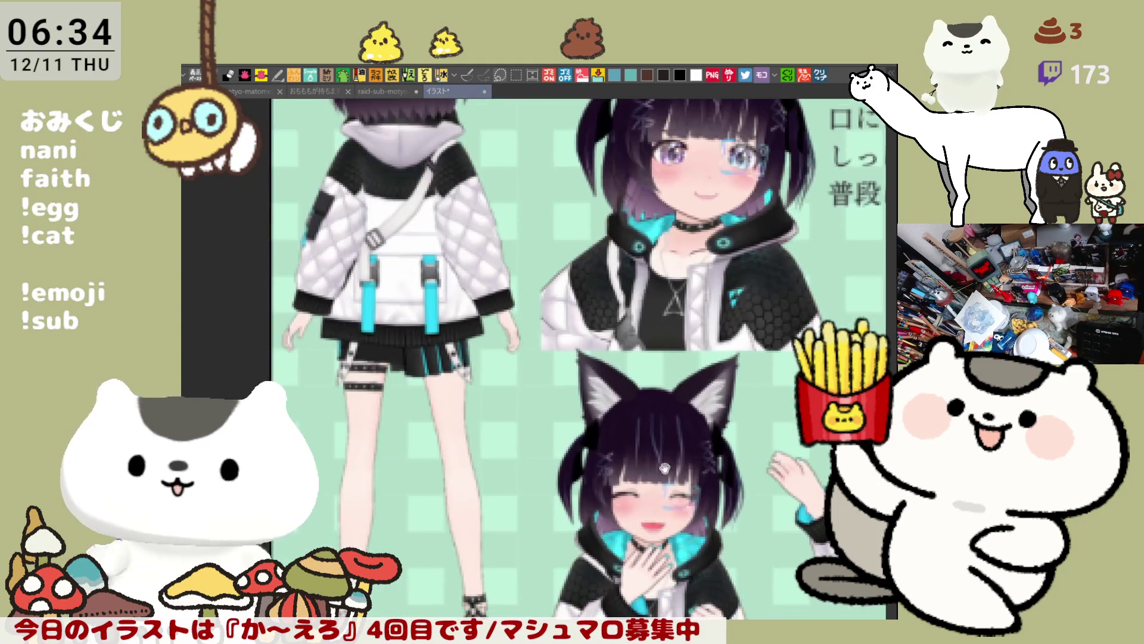
mouse_move(660, 468)
mouse_down()
mouse_move(852, 234)
mouse_move(596, 439)
mouse_up()
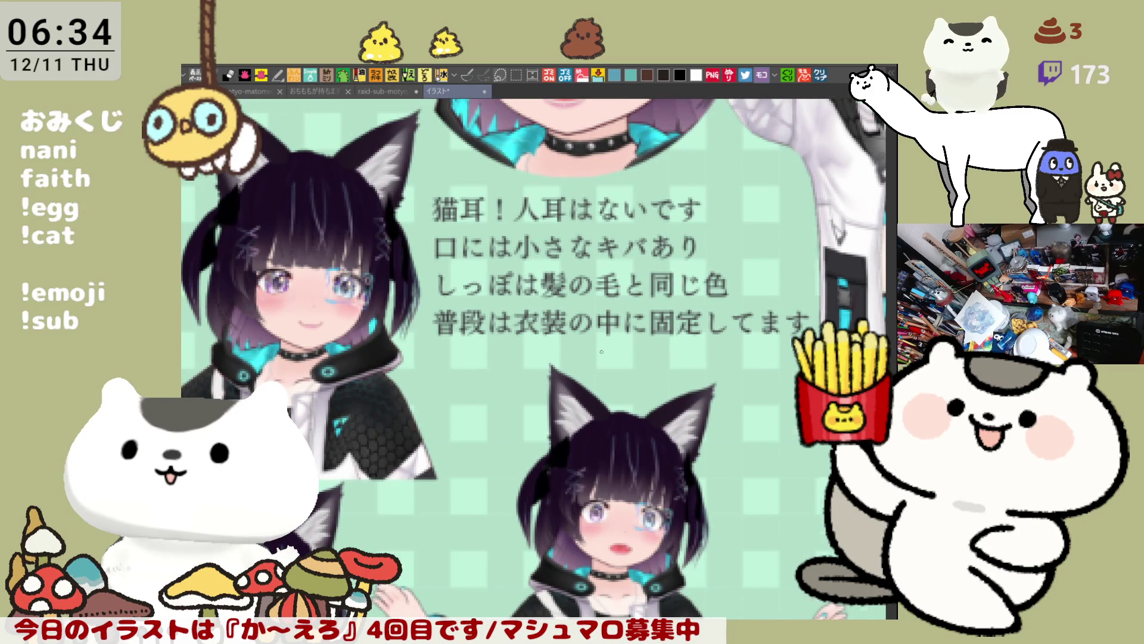
scroll(601, 352, down, 3)
Pan across the sheet to the note and the front-view character's legs, removing a stray brown circle.
drag(564, 467, 555, 216)
drag(601, 279, 560, 418)
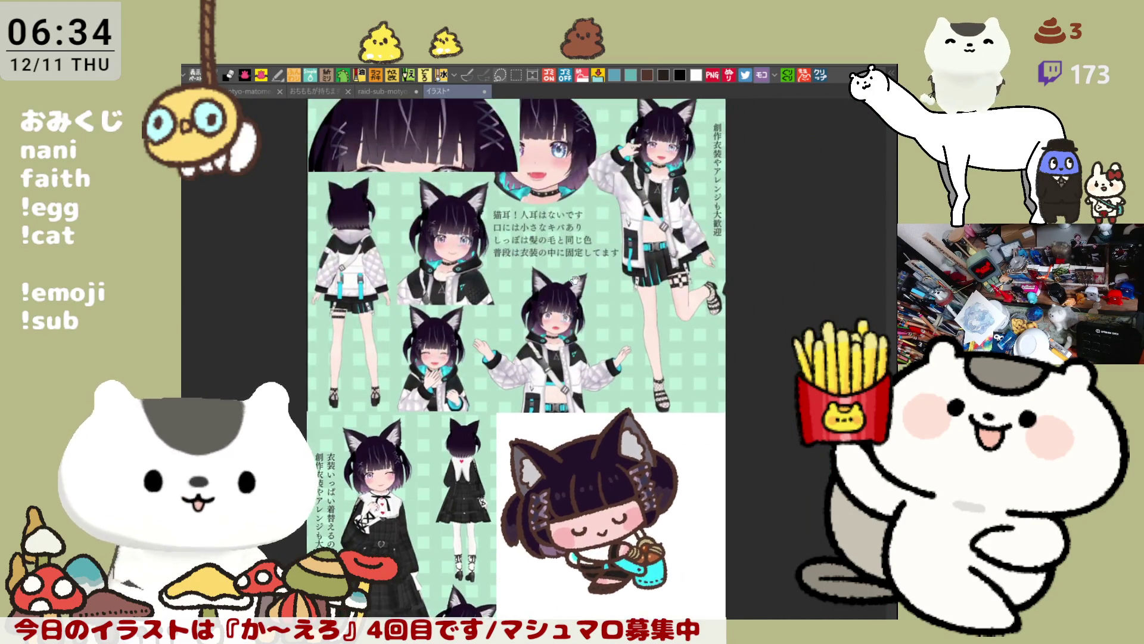
scroll(602, 334, down, 2)
scroll(569, 358, up, 5)
scroll(566, 377, up, 2)
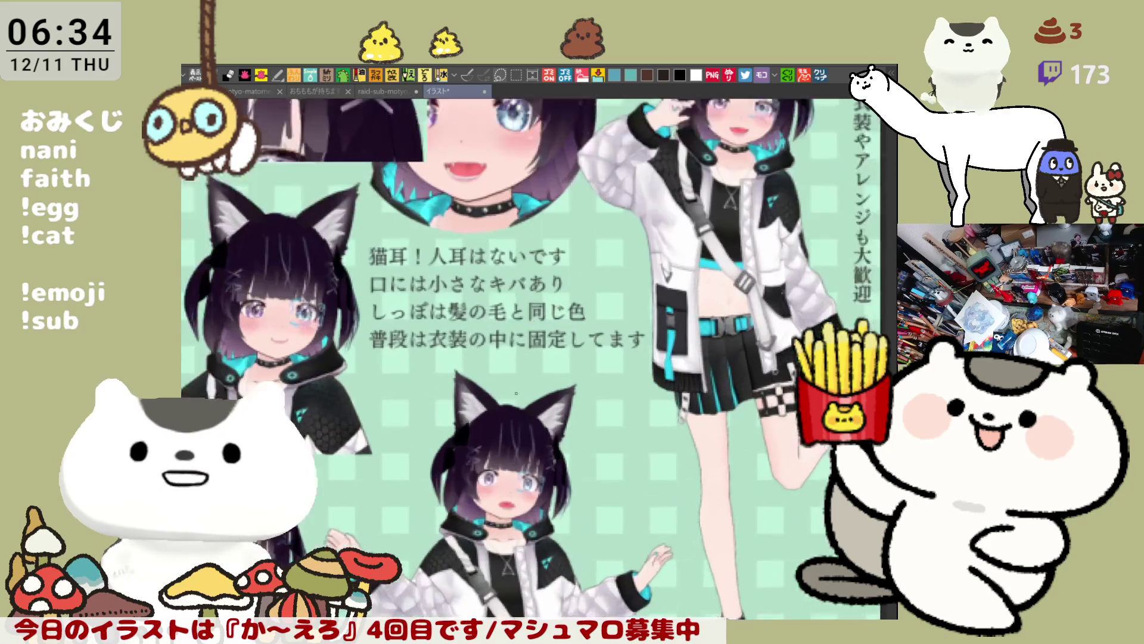
scroll(474, 366, up, 1)
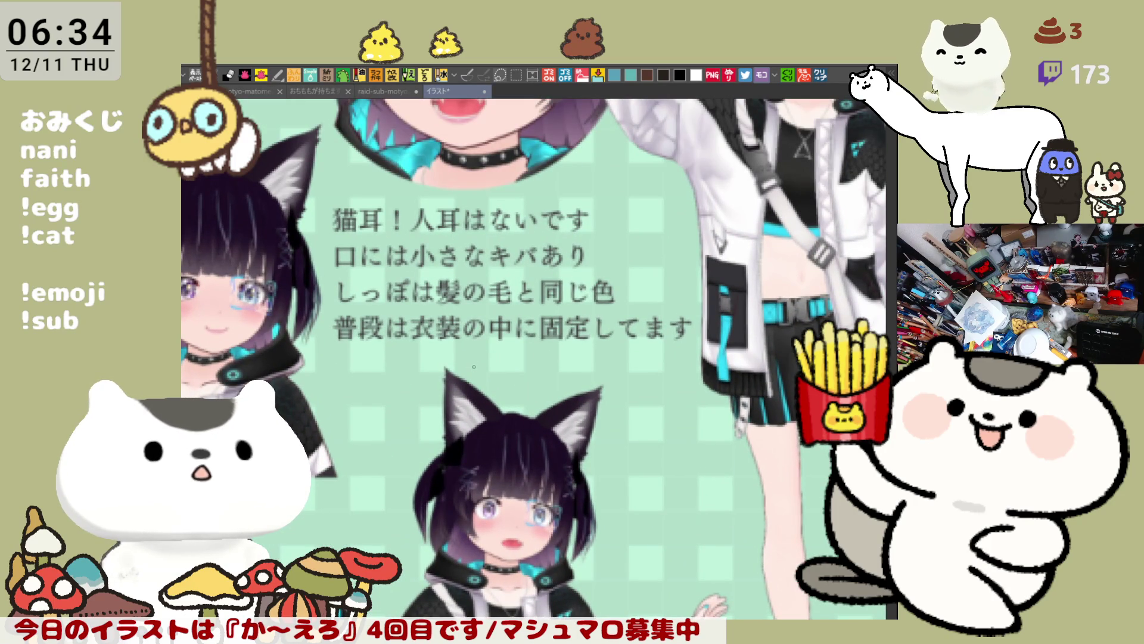
mouse_move(476, 366)
mouse_down()
mouse_move(561, 435)
mouse_move(858, 322)
mouse_up()
mouse_move(546, 268)
mouse_down()
mouse_move(613, 250)
mouse_move(596, 274)
mouse_move(551, 277)
mouse_up()
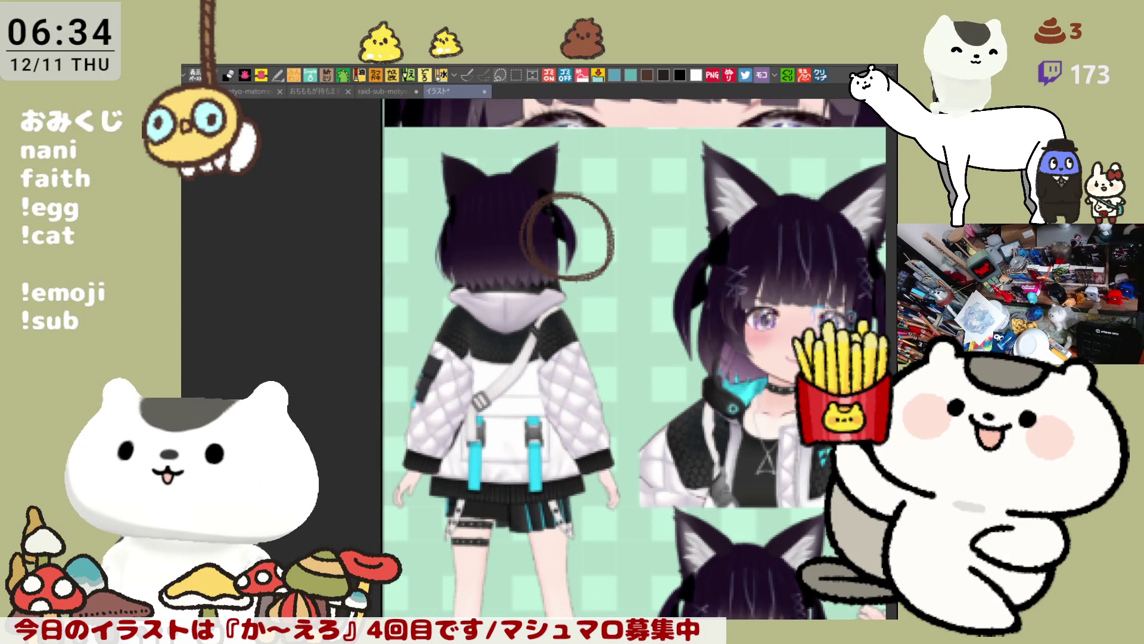
key(ctrl+z)
drag(748, 509, 599, 271)
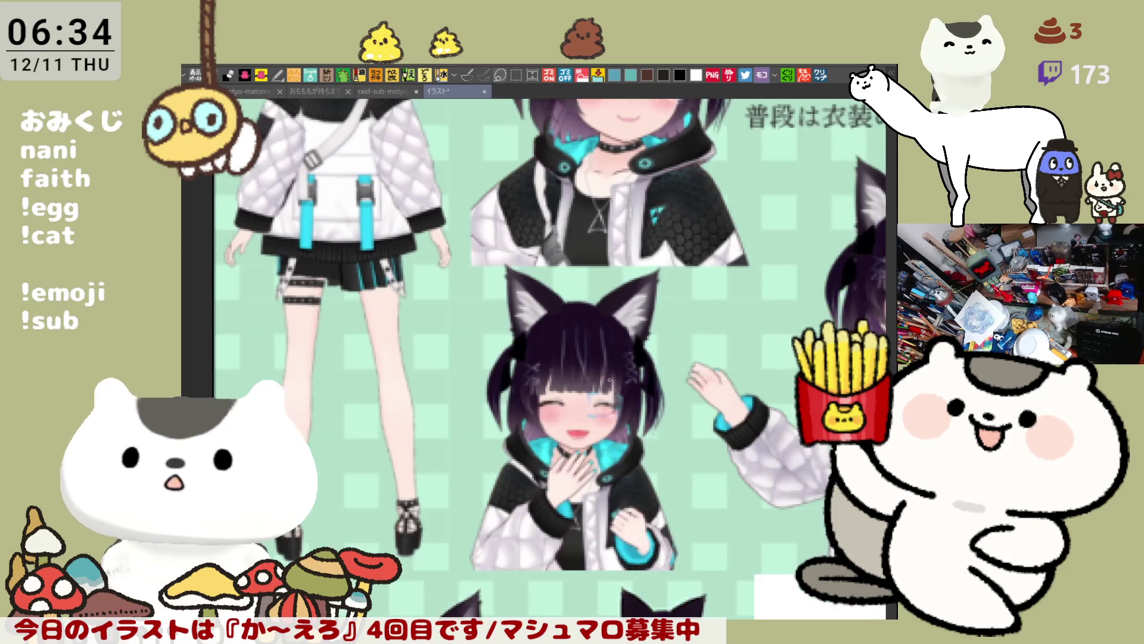
scroll(569, 453, up, 5)
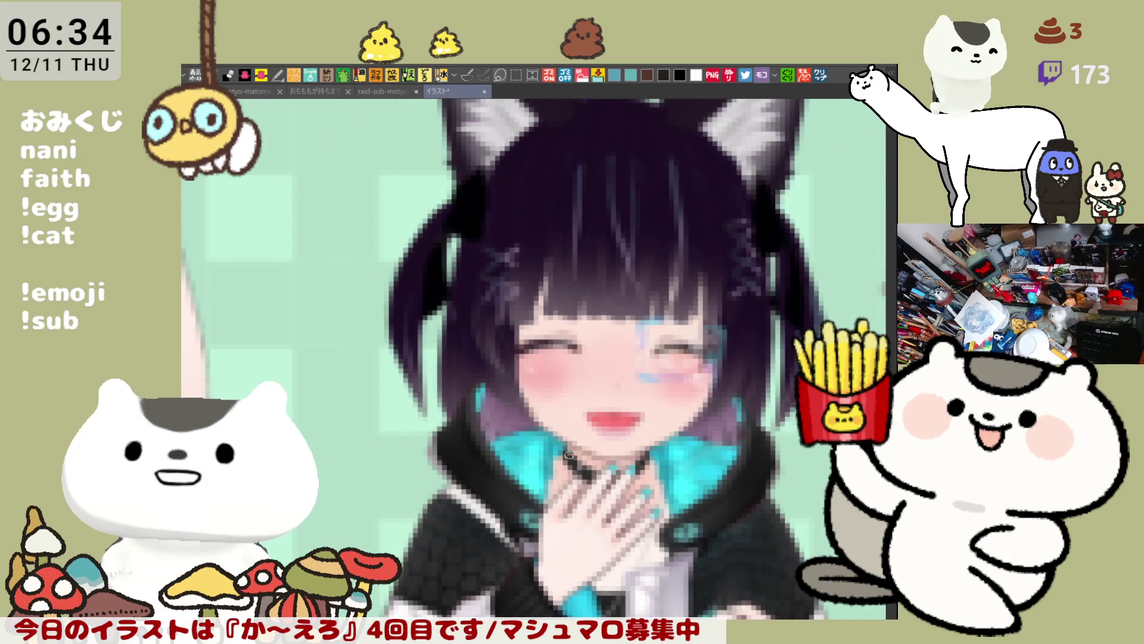
scroll(569, 454, up, 1)
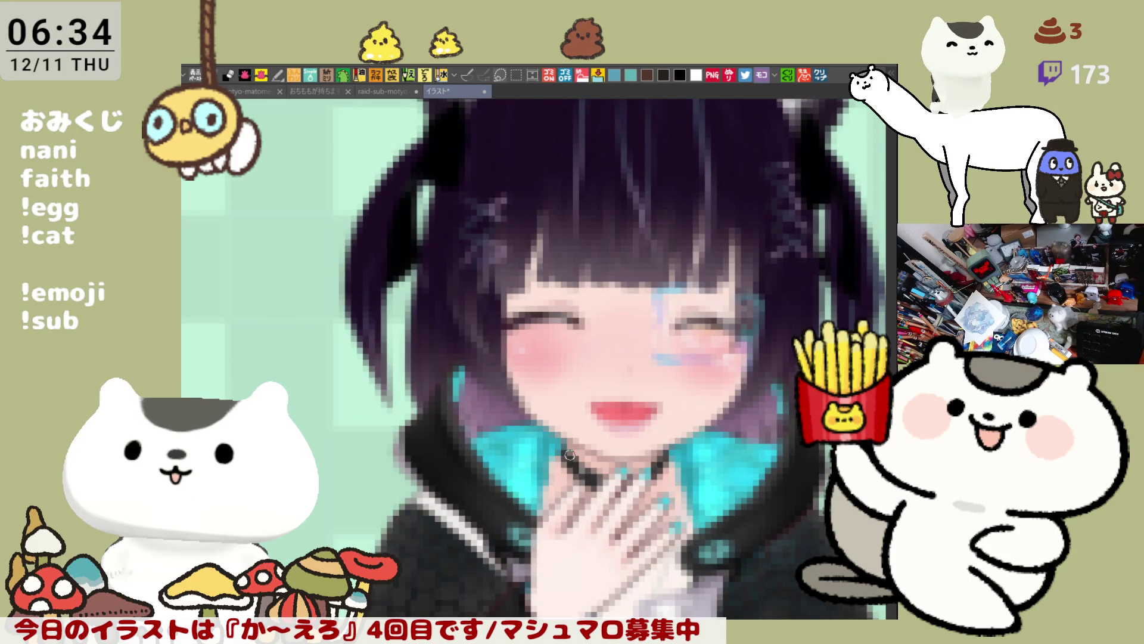
scroll(569, 454, up, 4)
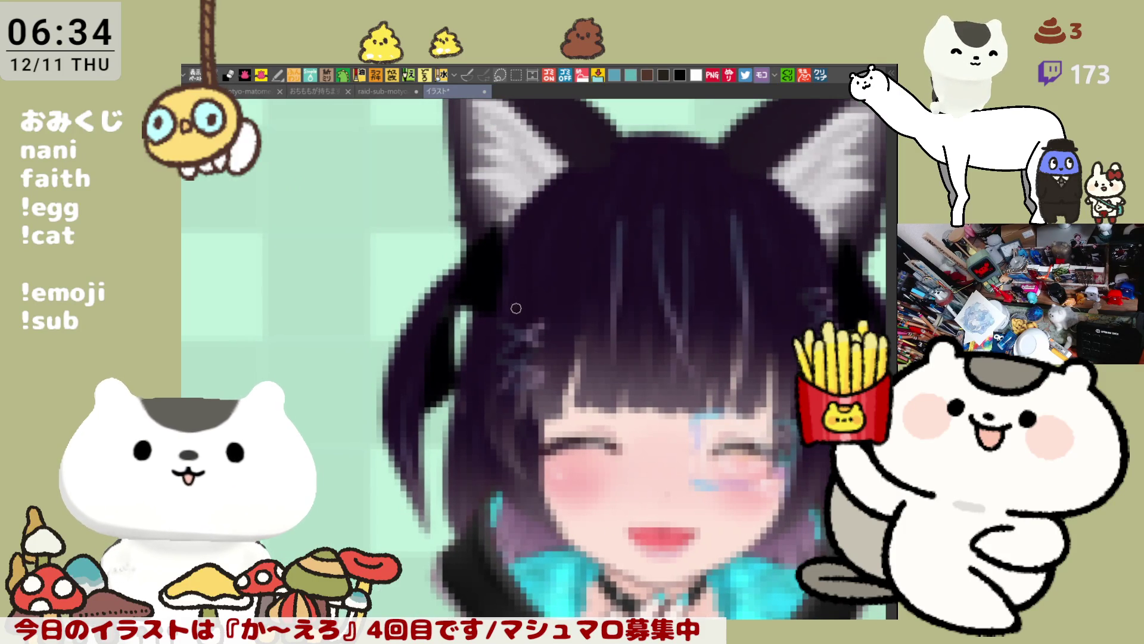
mouse_move(480, 257)
mouse_down()
mouse_move(509, 244)
mouse_move(410, 400)
mouse_move(447, 280)
mouse_move(477, 258)
mouse_up()
mouse_move(663, 327)
mouse_down()
mouse_move(604, 273)
mouse_move(413, 219)
mouse_up()
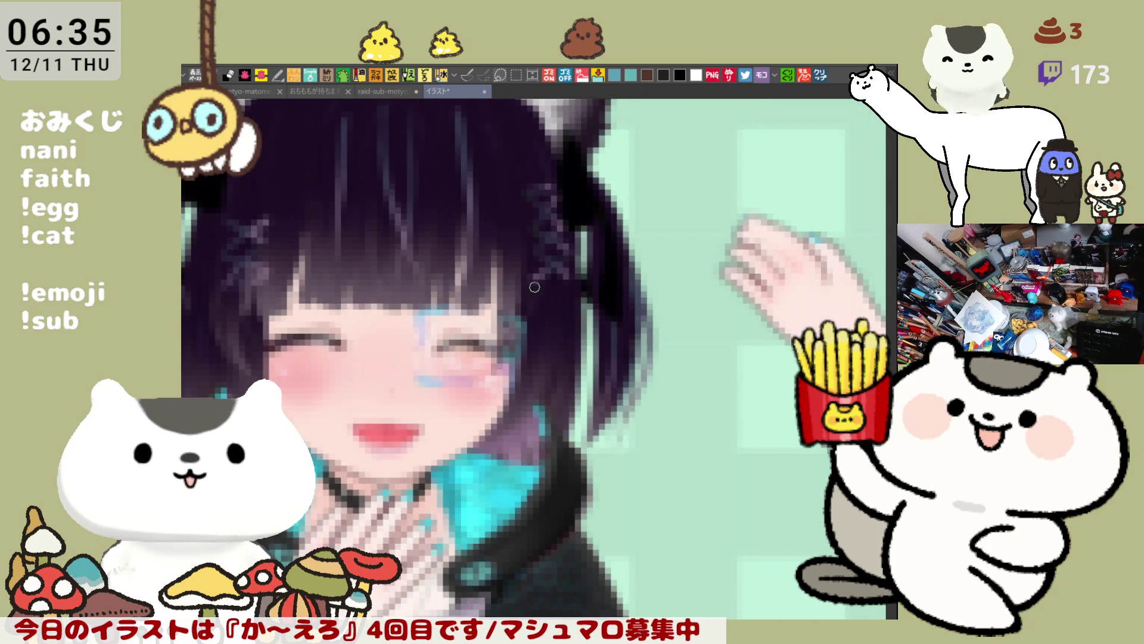
scroll(534, 286, down, 5)
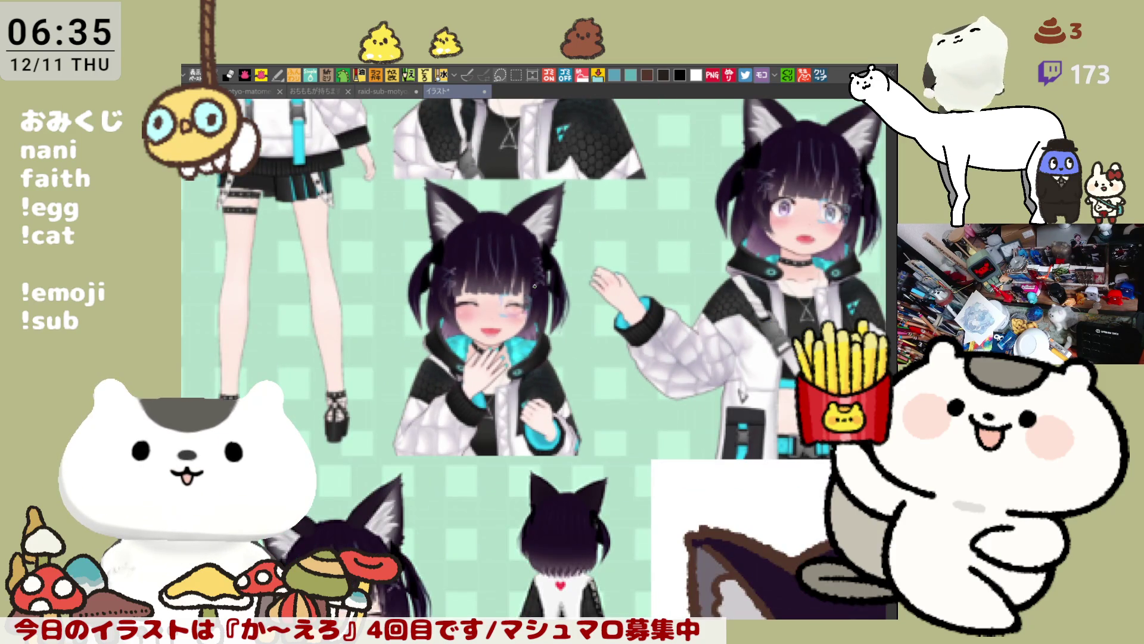
scroll(534, 284, down, 5)
scroll(516, 309, up, 3)
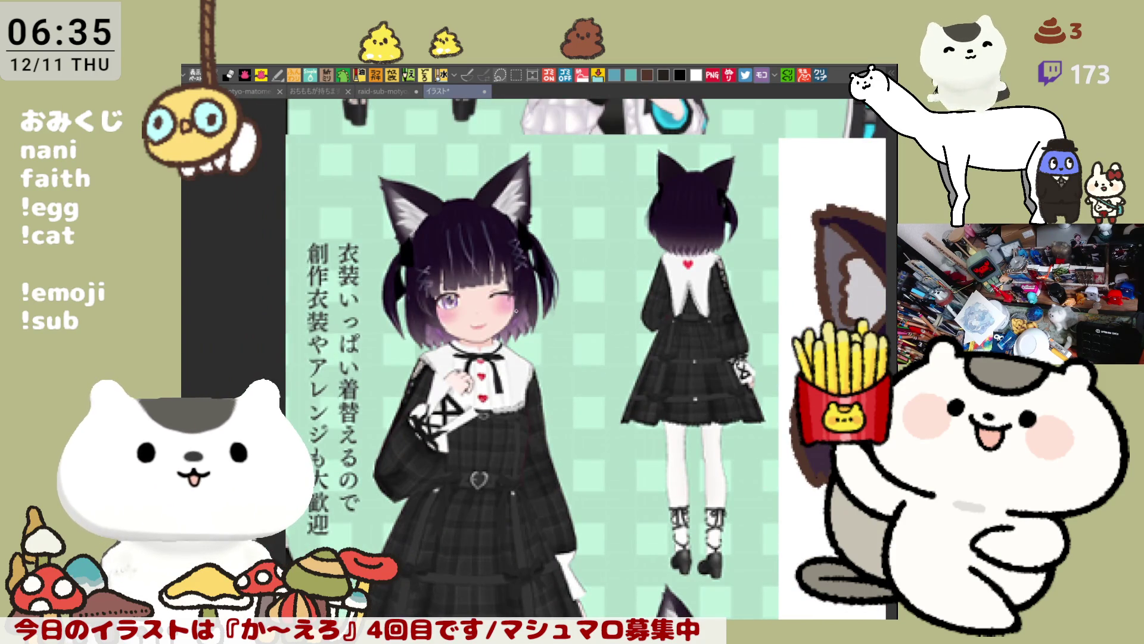
scroll(516, 310, up, 5)
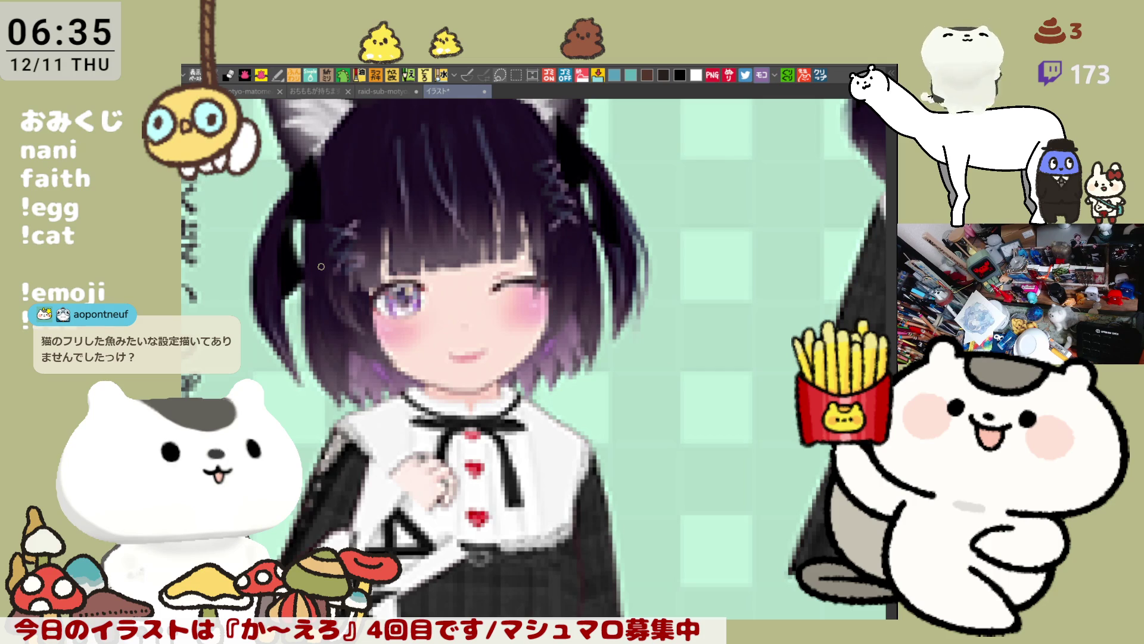
scroll(321, 266, down, 3)
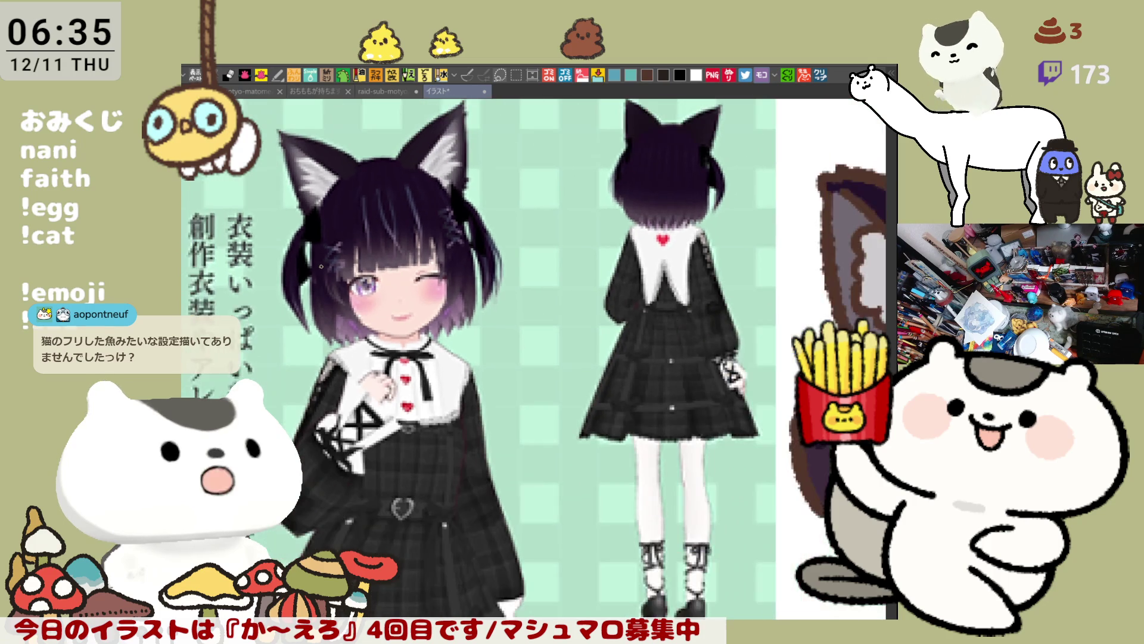
scroll(321, 266, down, 3)
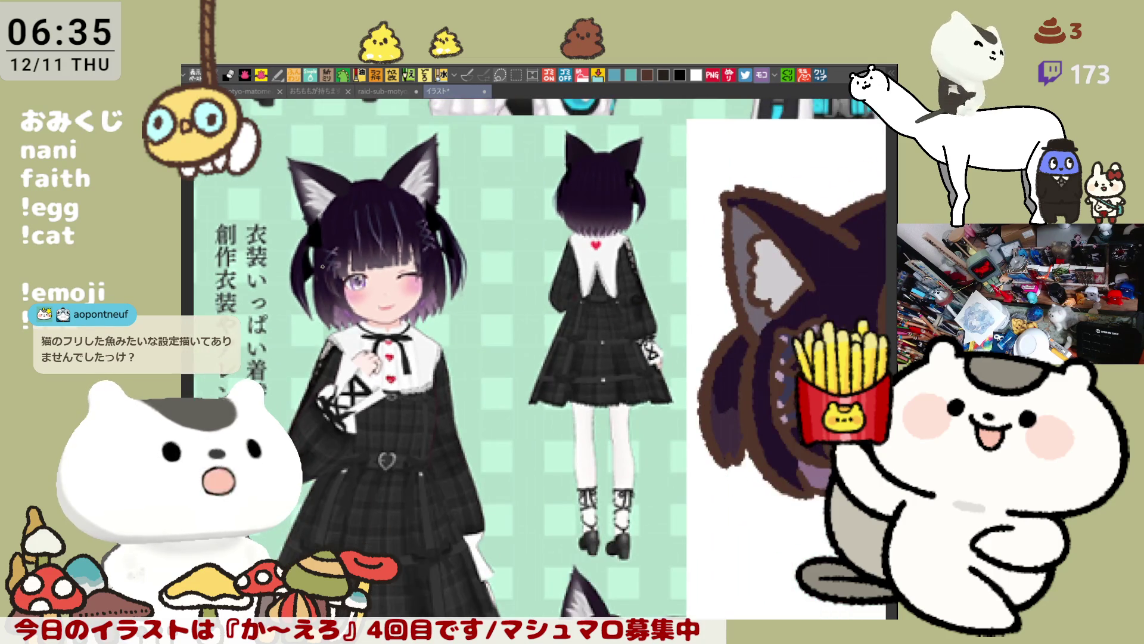
scroll(320, 267, down, 1)
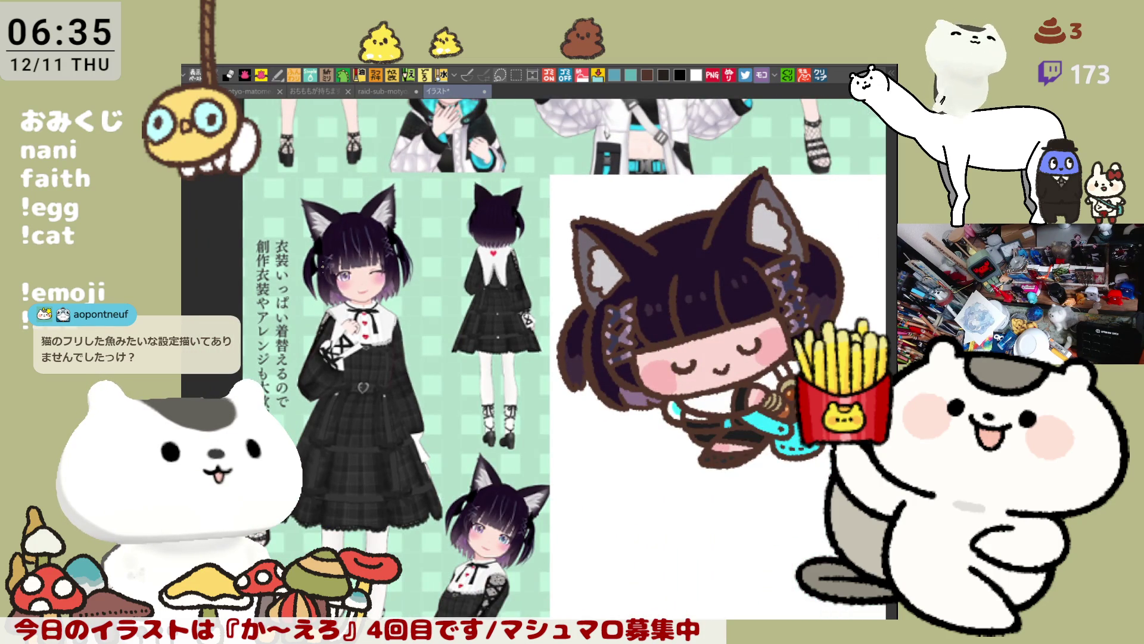
scroll(318, 261, up, 5)
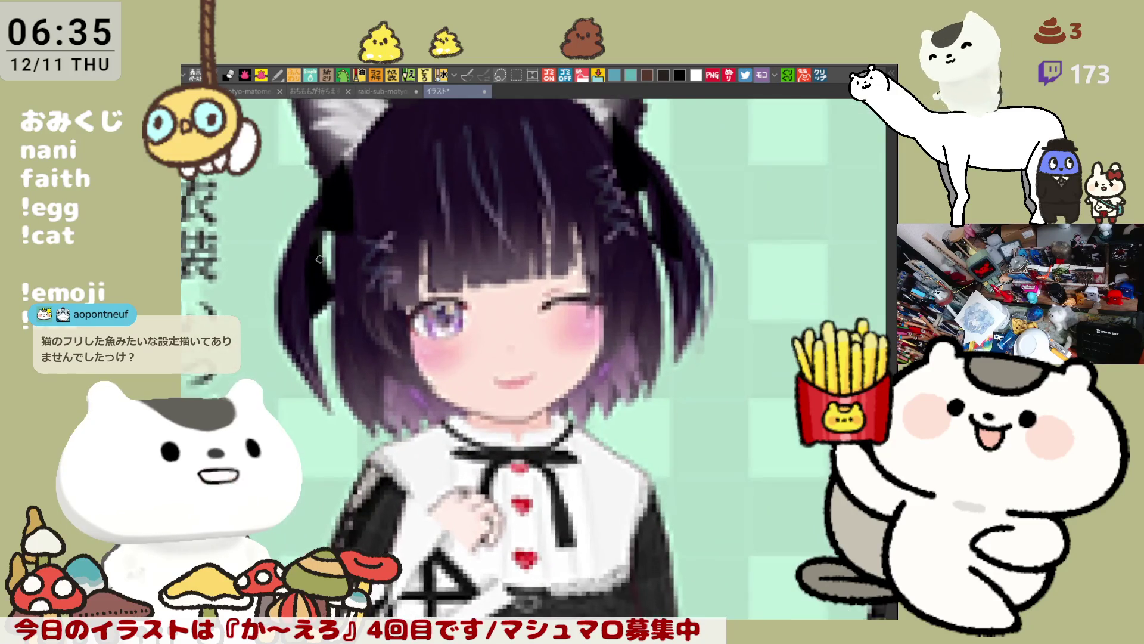
scroll(319, 260, up, 2)
scroll(319, 259, up, 2)
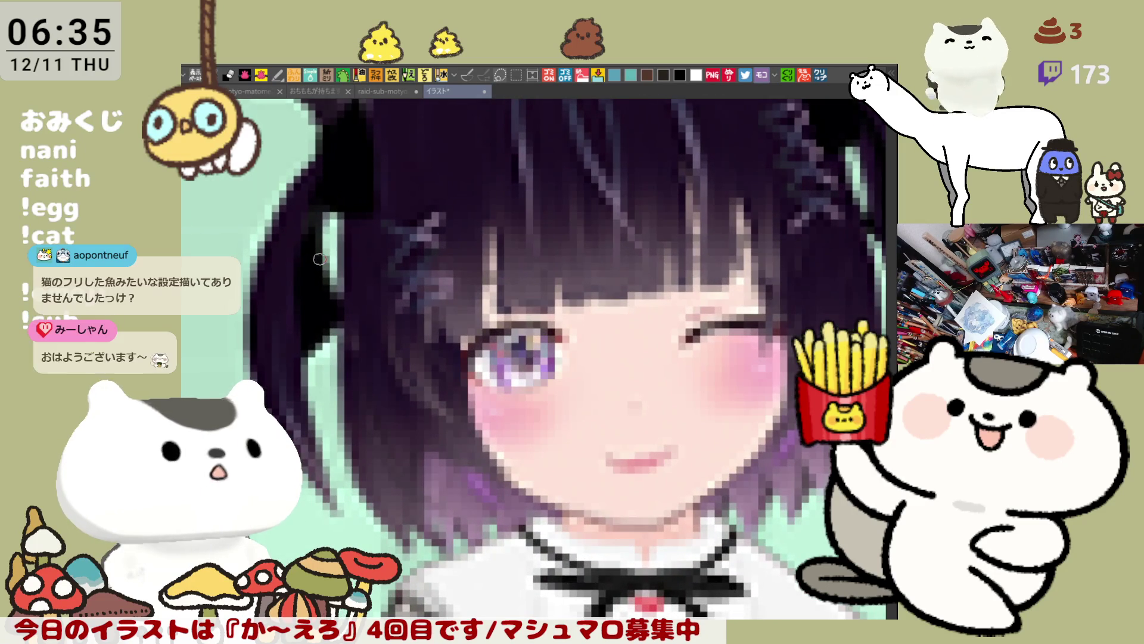
scroll(319, 258, down, 6)
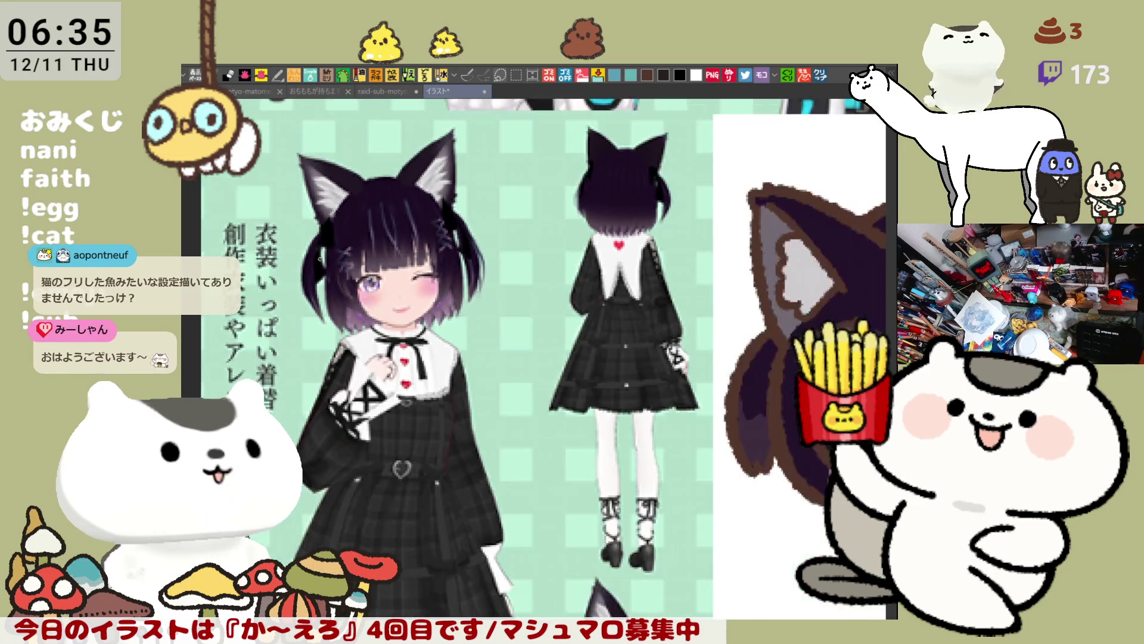
scroll(319, 259, down, 3)
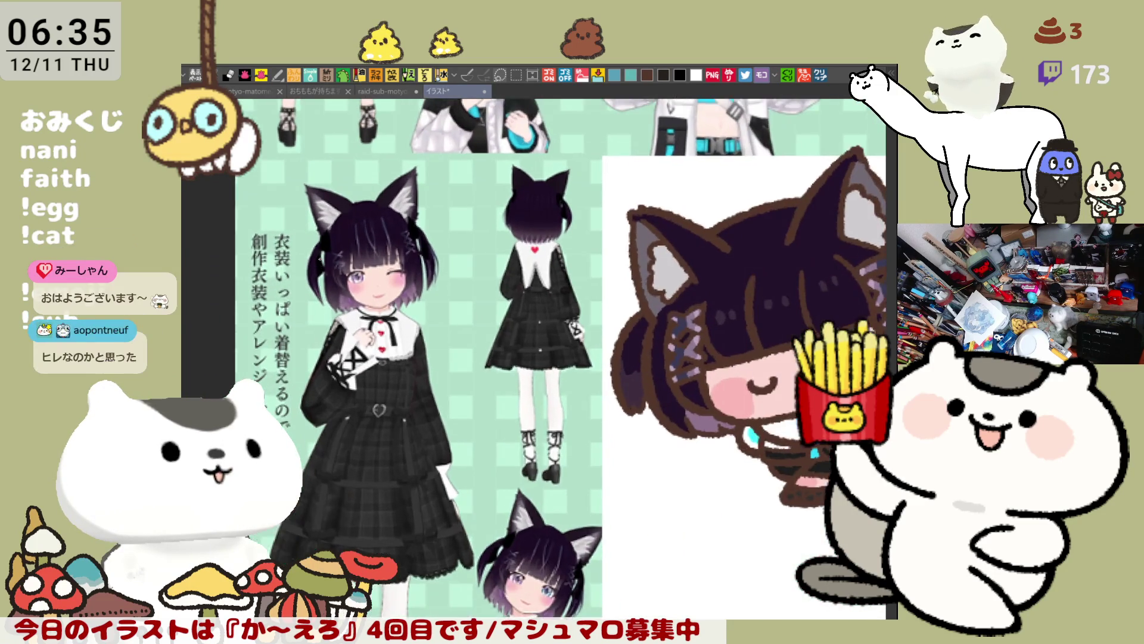
scroll(319, 259, up, 5)
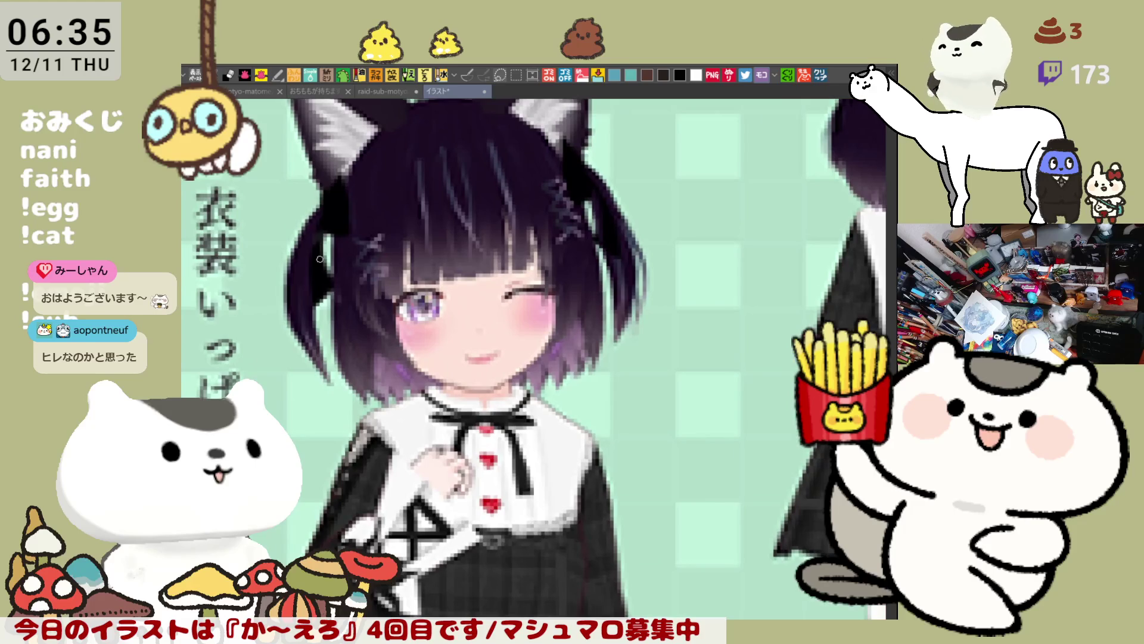
drag(331, 214, 340, 292)
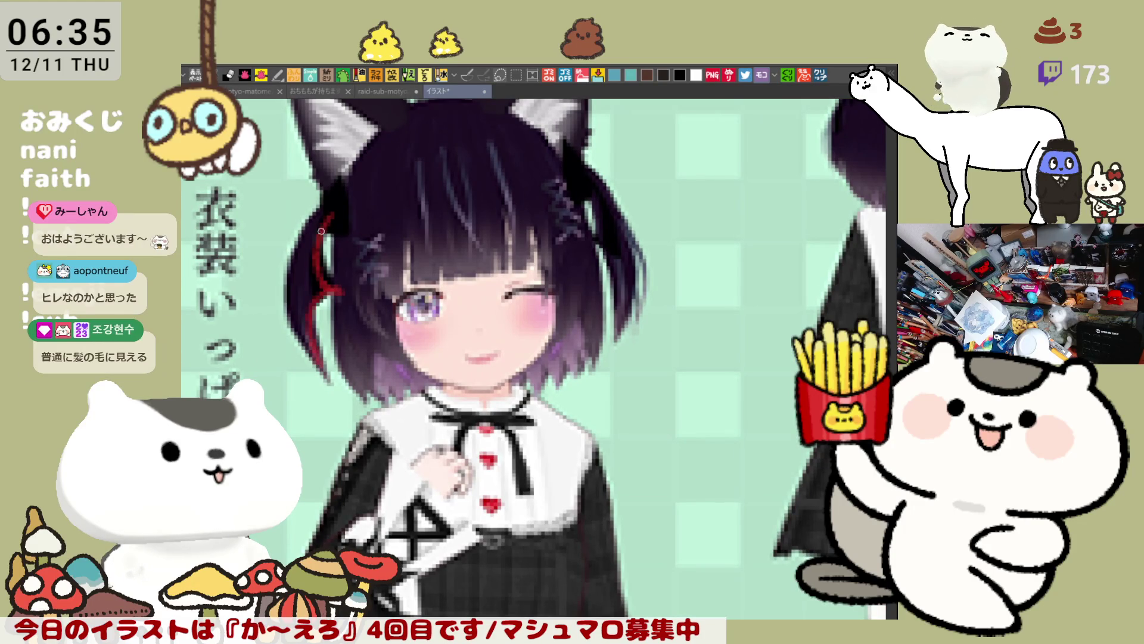
Zoom in on the reference girl's hair, trying and undoing red marks on the hair tie and hair edge.
key(ctrl+z)
mouse_move(321, 190)
mouse_down()
mouse_move(349, 185)
mouse_move(322, 235)
mouse_move(324, 283)
mouse_up()
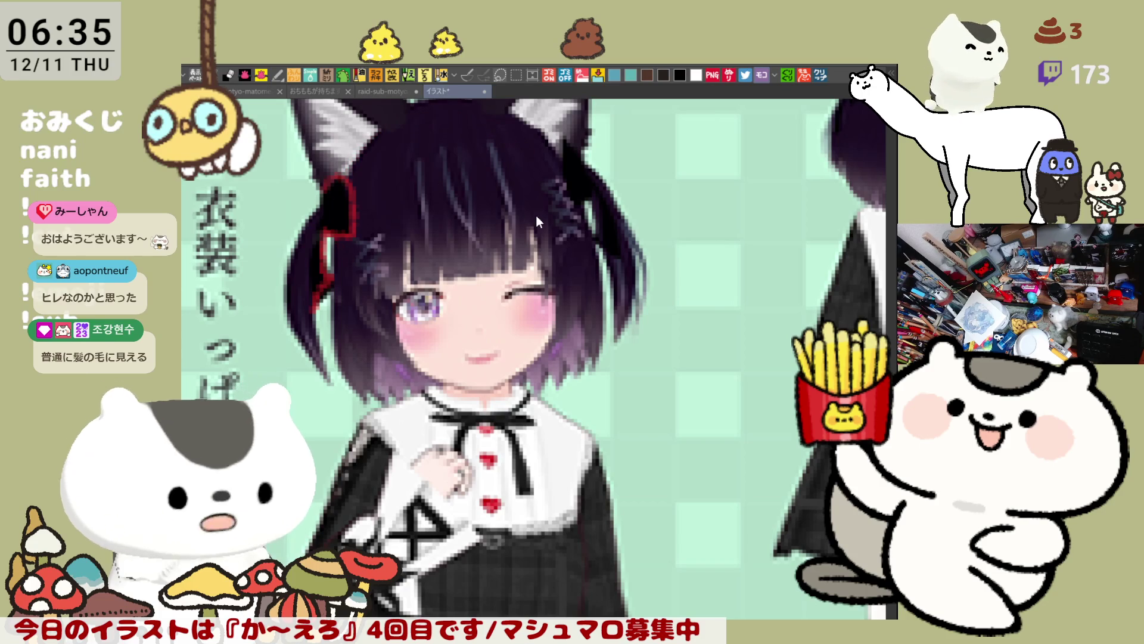
key(ctrl+z)
key(ctrl+z)
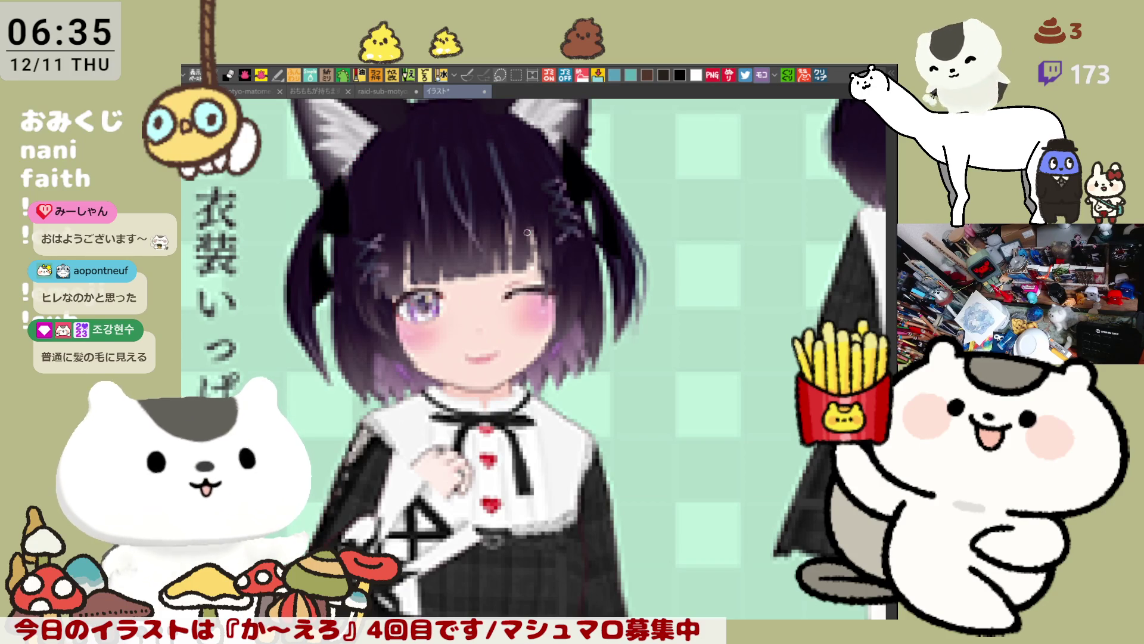
scroll(459, 283, up, 2)
drag(420, 281, 629, 347)
scroll(465, 297, up, 3)
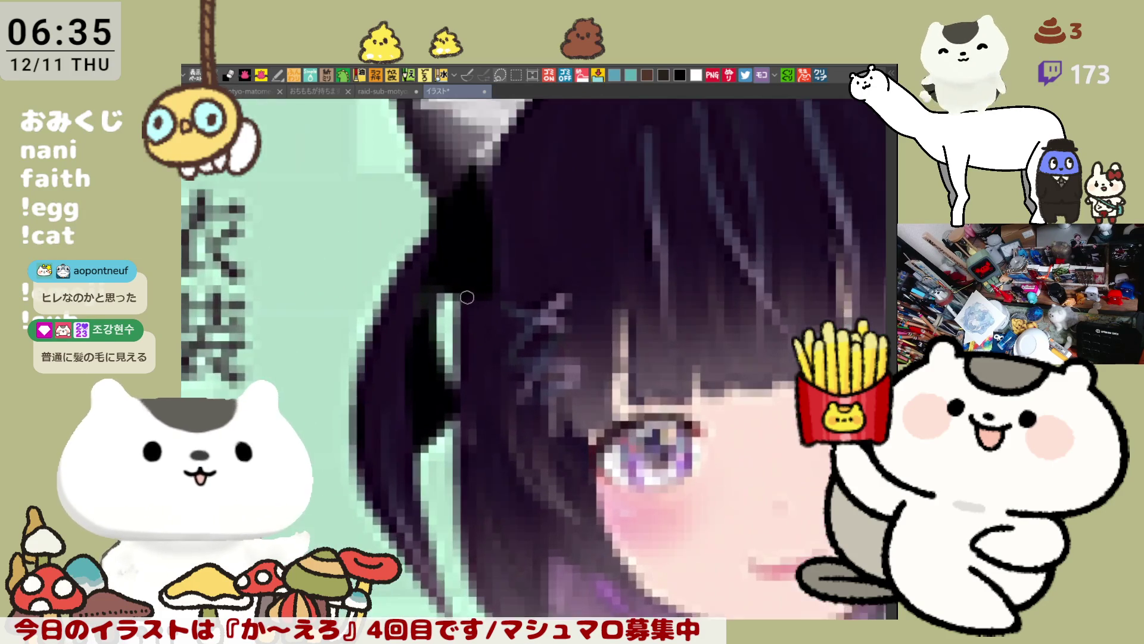
drag(465, 297, 571, 311)
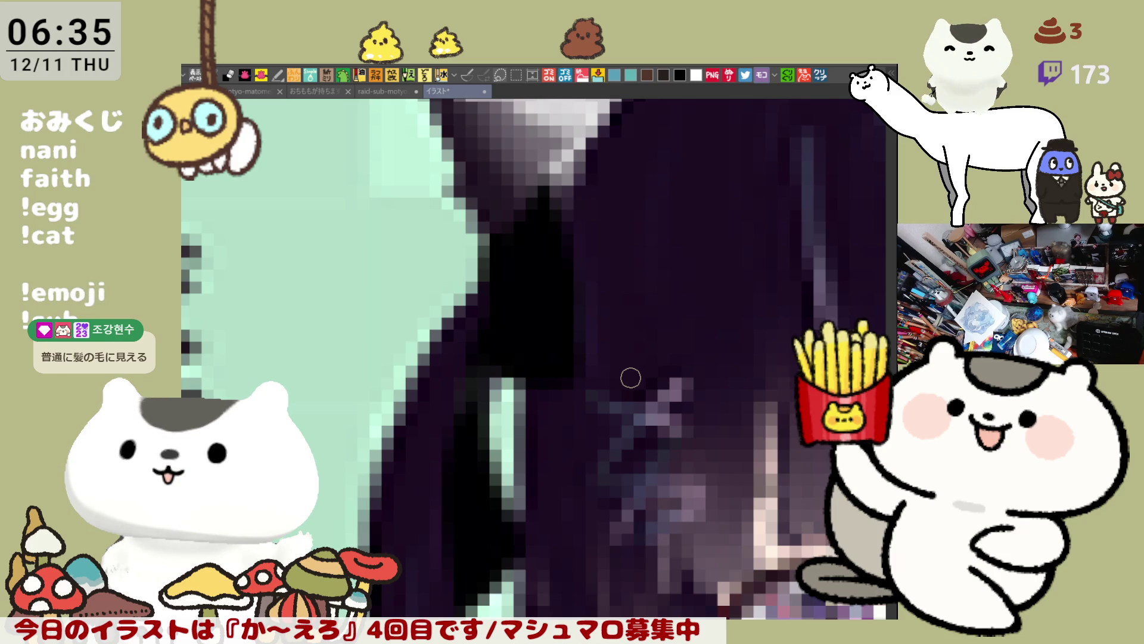
scroll(631, 378, down, 2)
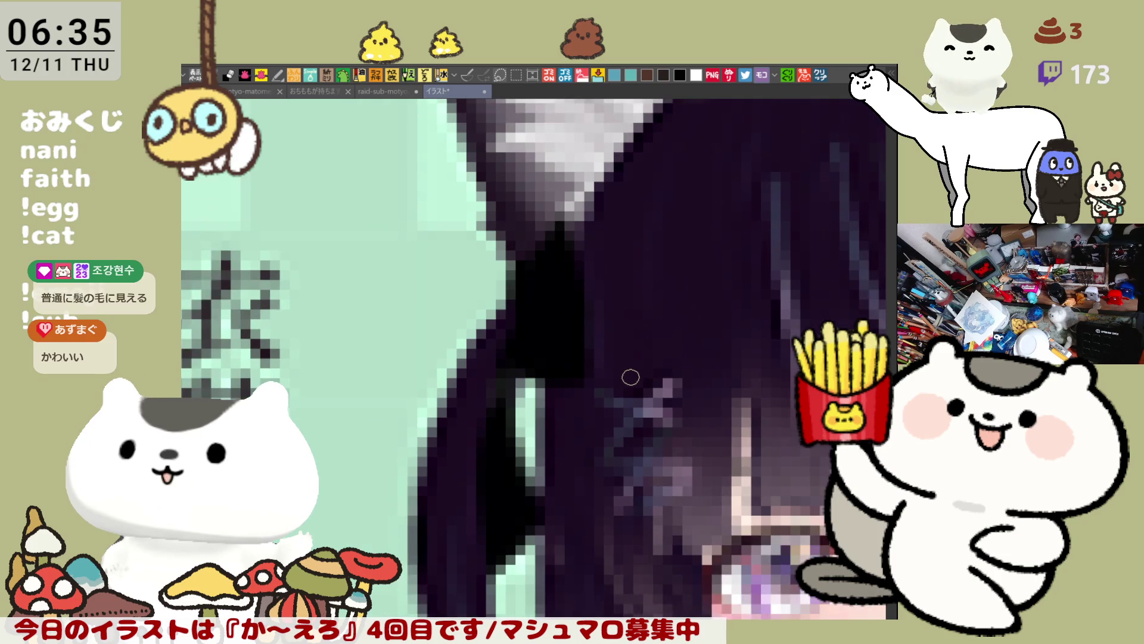
drag(472, 402, 463, 263)
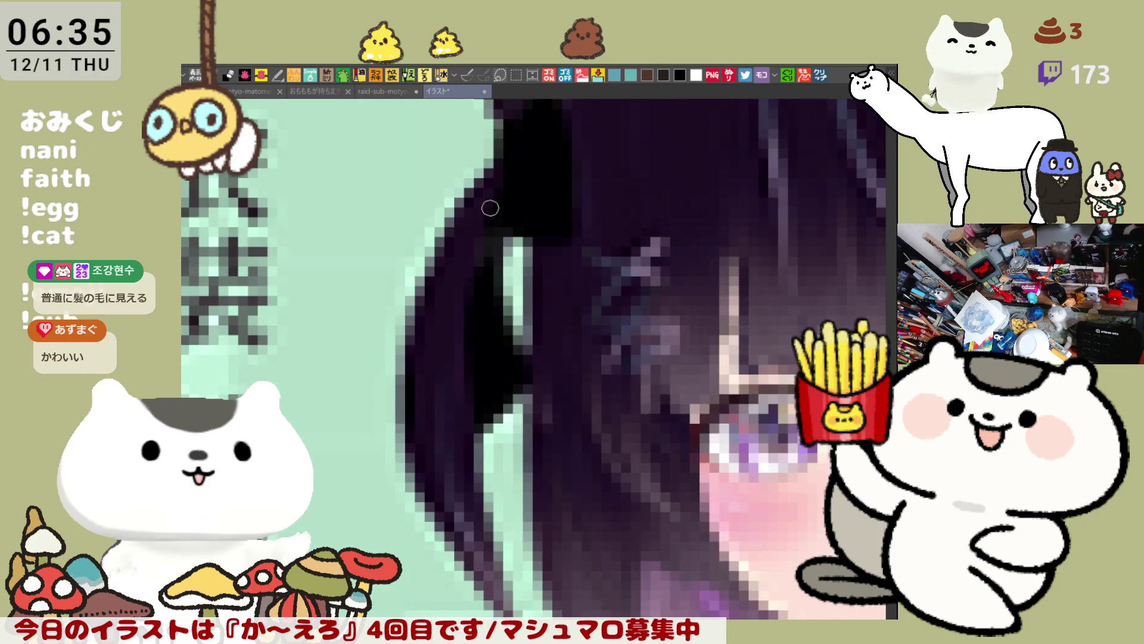
drag(487, 212, 458, 518)
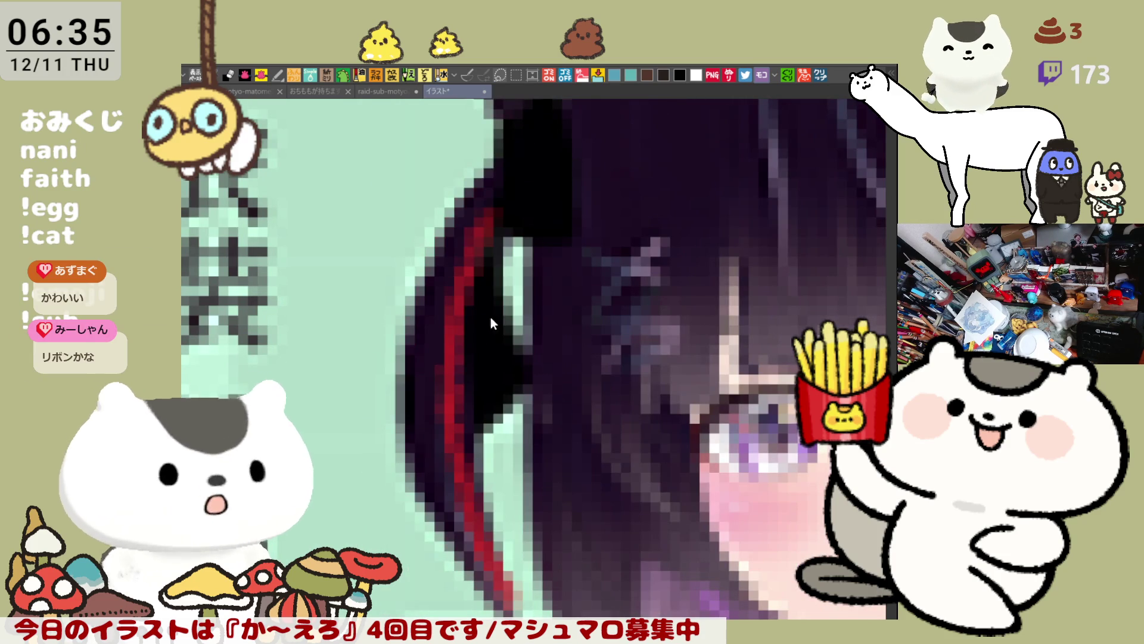
key(ctrl+z)
Outline the dark hair ribbon and its bow loop in red, discarding the mark on the back-view head.
scroll(499, 245, up, 2)
mouse_move(498, 245)
mouse_down()
mouse_move(528, 202)
mouse_move(478, 327)
mouse_move(511, 473)
mouse_move(439, 421)
mouse_move(472, 325)
mouse_move(468, 253)
mouse_up()
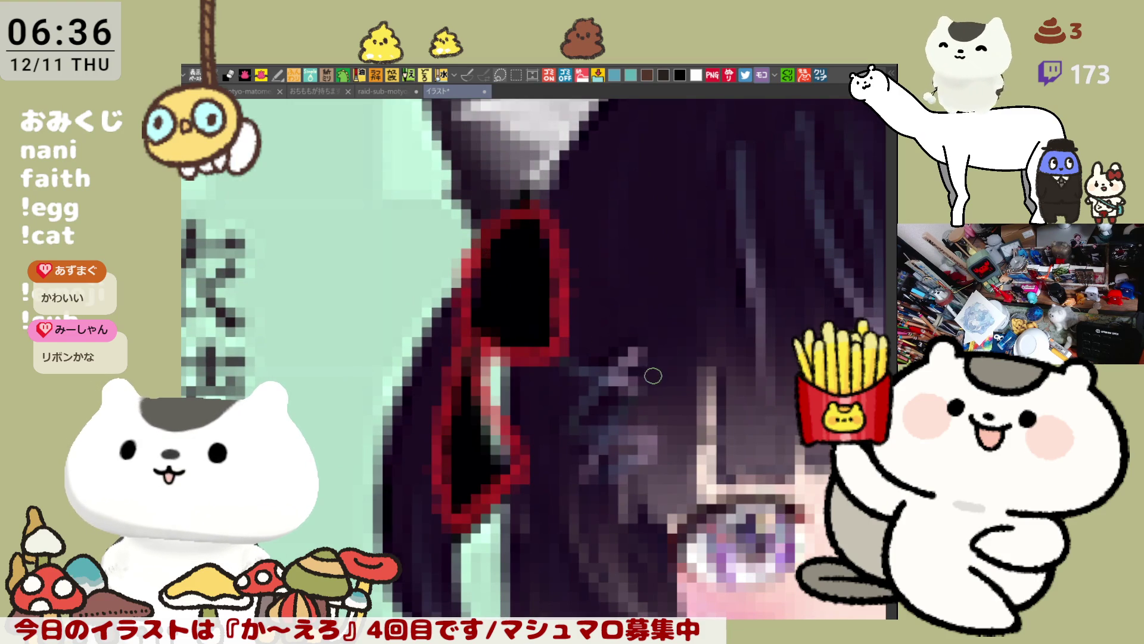
mouse_move(471, 257)
mouse_down()
mouse_move(444, 221)
mouse_move(426, 343)
mouse_move(435, 322)
mouse_up()
scroll(409, 327, down, 2)
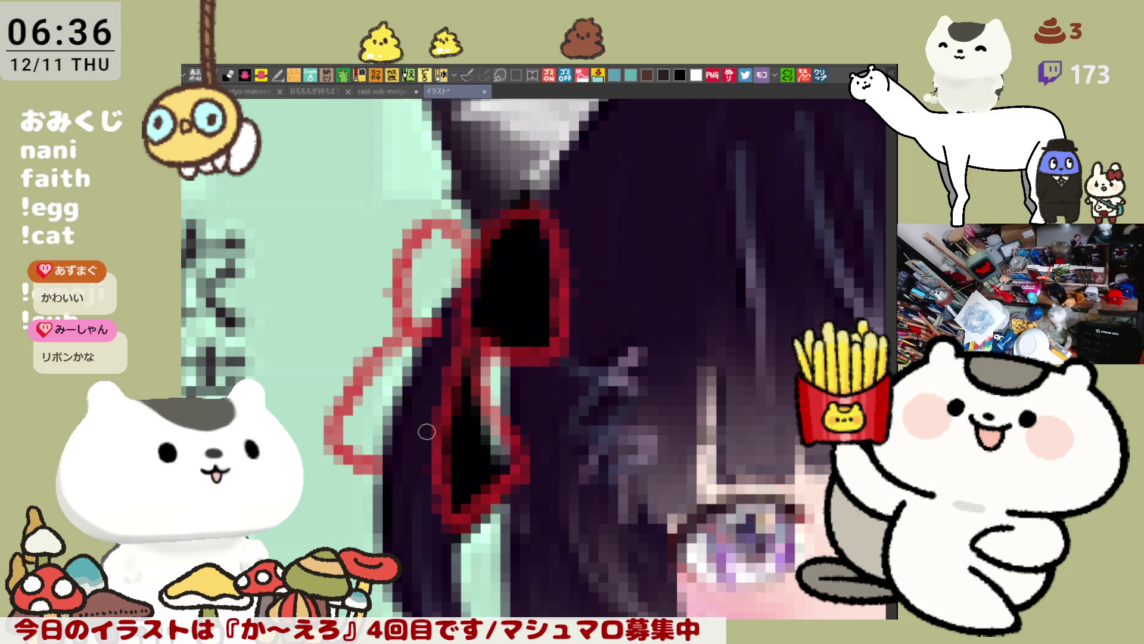
scroll(426, 430, down, 1)
scroll(426, 430, down, 1)
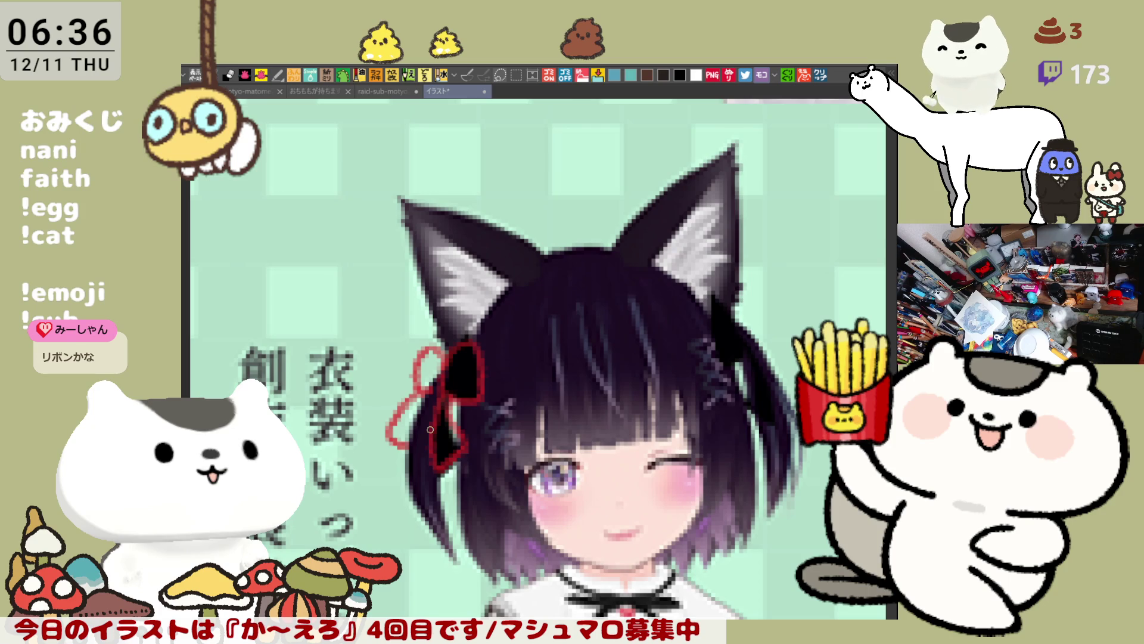
scroll(430, 429, down, 2)
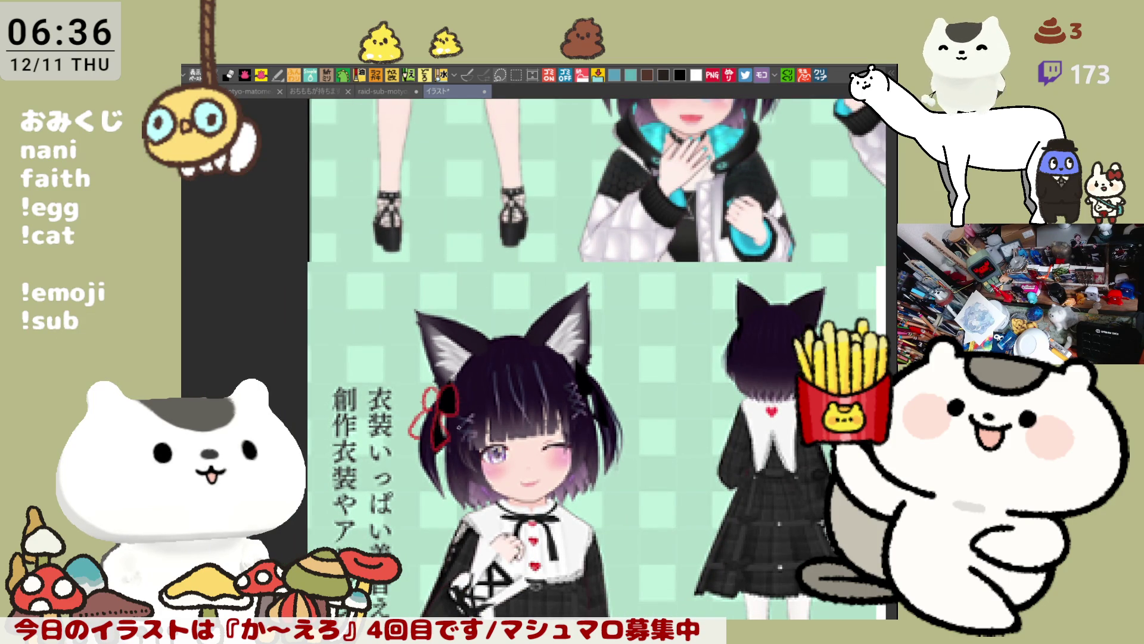
scroll(622, 372, up, 4)
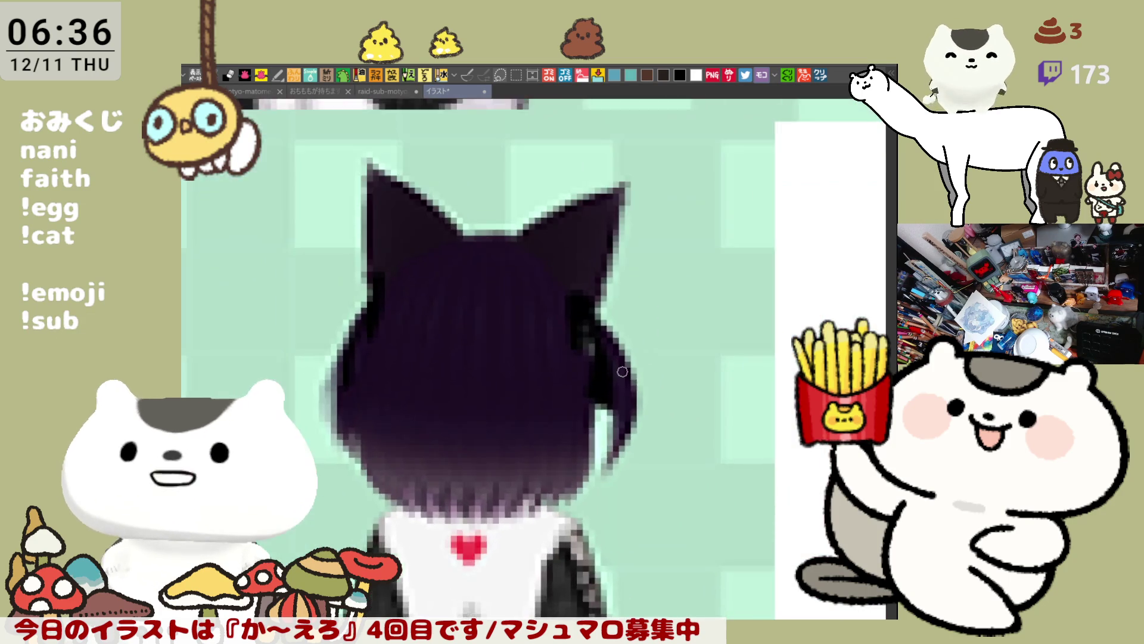
scroll(622, 372, up, 2)
mouse_move(569, 262)
mouse_down()
mouse_move(527, 322)
mouse_move(563, 400)
mouse_move(585, 301)
mouse_move(614, 464)
mouse_move(590, 510)
mouse_up()
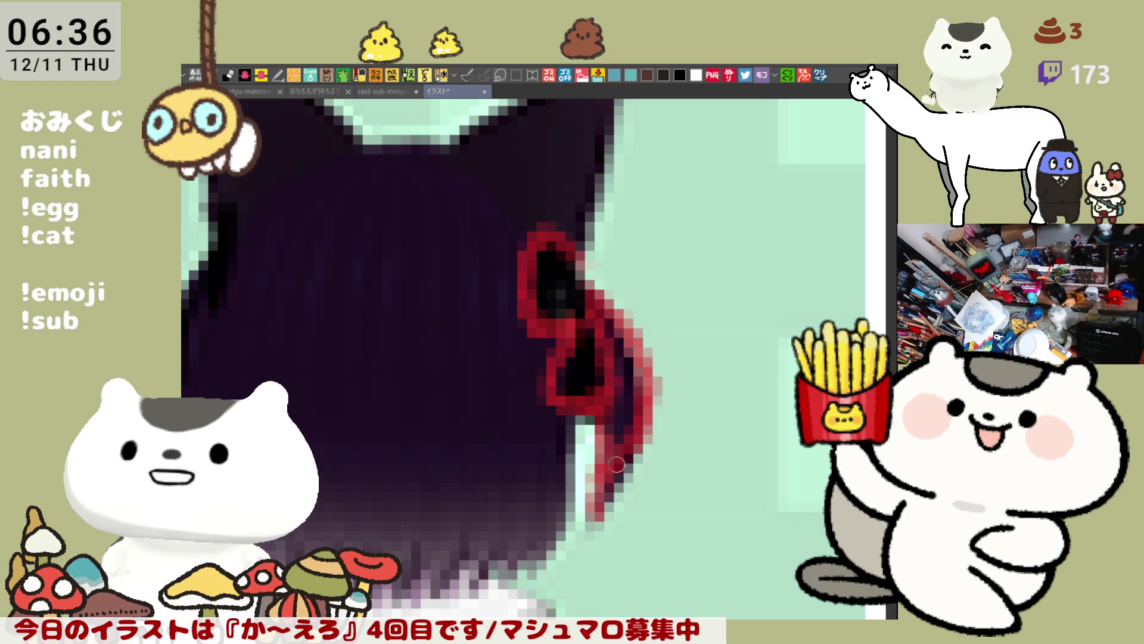
key(ctrl+z)
key(ctrl+z)
key(ctrl+z)
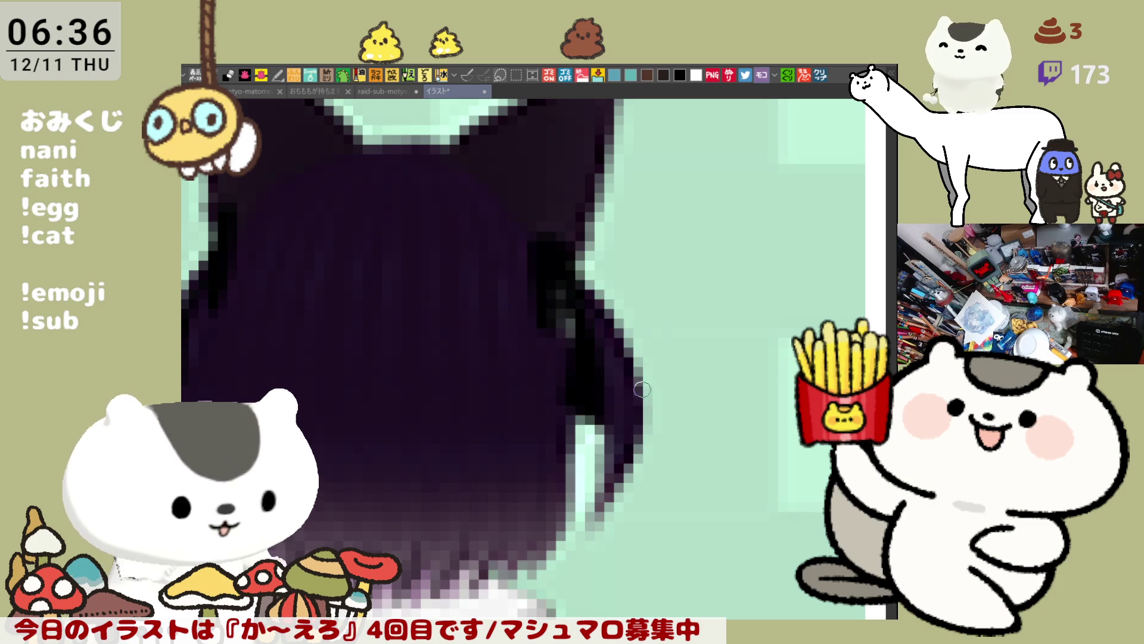
Reposition the character sheet, then switch back to the raid-sub-motyo2512-1 cat drawing.
drag(444, 431, 764, 452)
scroll(763, 453, down, 8)
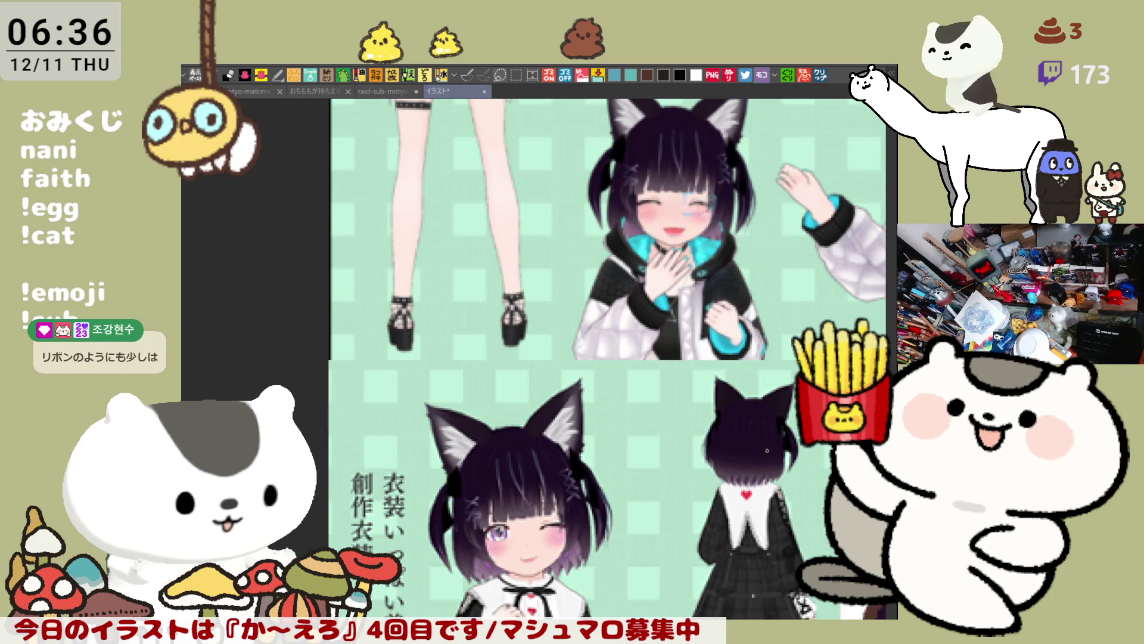
drag(596, 357, 655, 373)
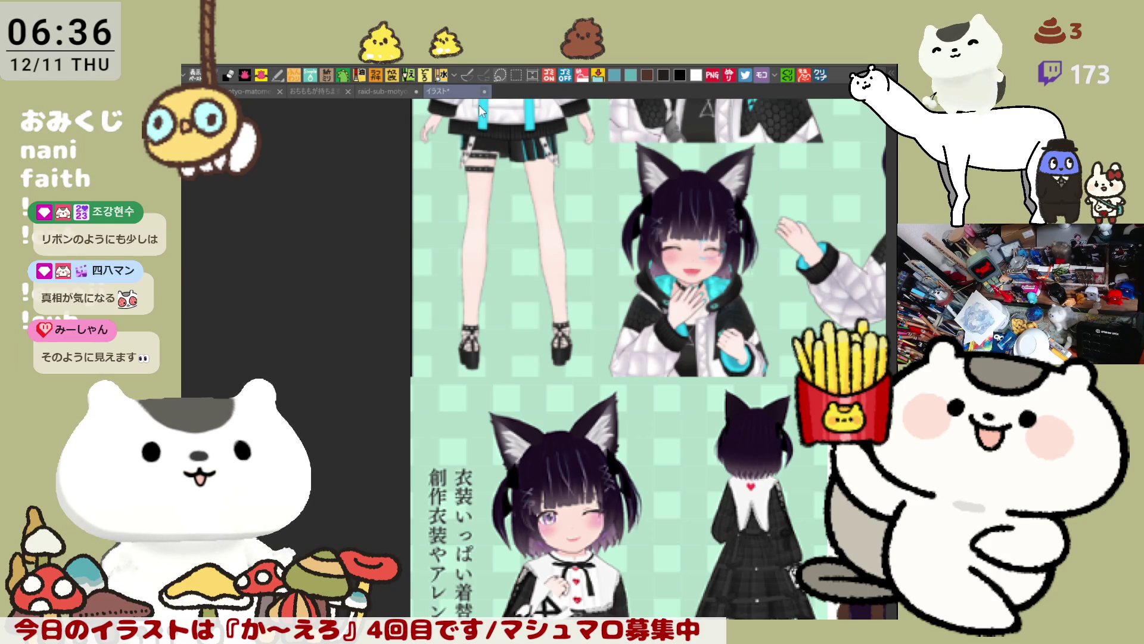
key(ctrl+Tab)
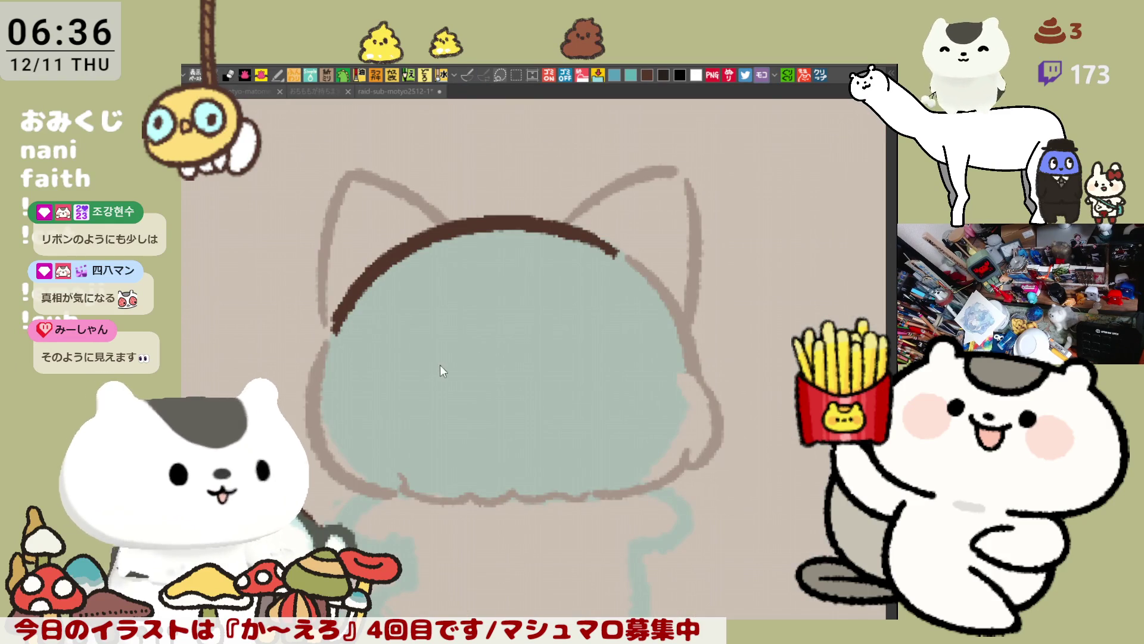
Sketch trial pink bow loops on both sides of the cat's head, then undo them.
drag(504, 372, 590, 327)
mouse_move(416, 275)
mouse_down()
mouse_move(378, 275)
mouse_move(363, 299)
mouse_move(399, 316)
mouse_up()
key(ctrl+z)
key(ctrl+z)
mouse_move(415, 276)
mouse_down()
mouse_move(405, 313)
mouse_move(419, 289)
mouse_move(381, 271)
mouse_move(453, 325)
mouse_up()
key(ctrl+z)
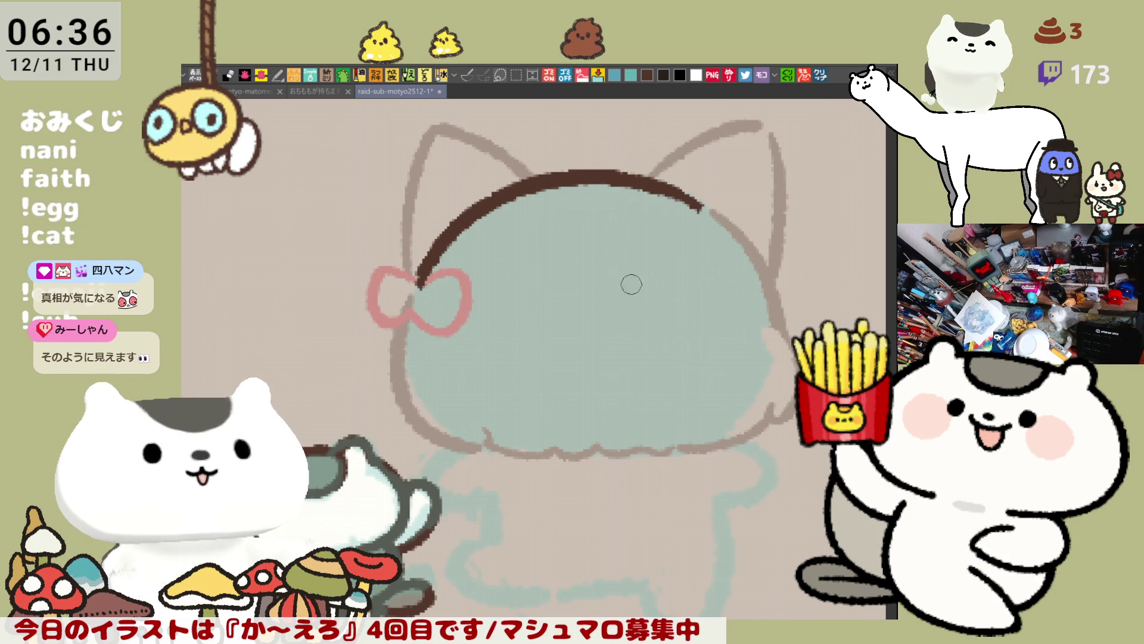
scroll(584, 298, right, 2)
mouse_move(634, 283)
mouse_down()
mouse_move(614, 327)
mouse_move(655, 280)
mouse_move(677, 281)
mouse_move(646, 309)
mouse_up()
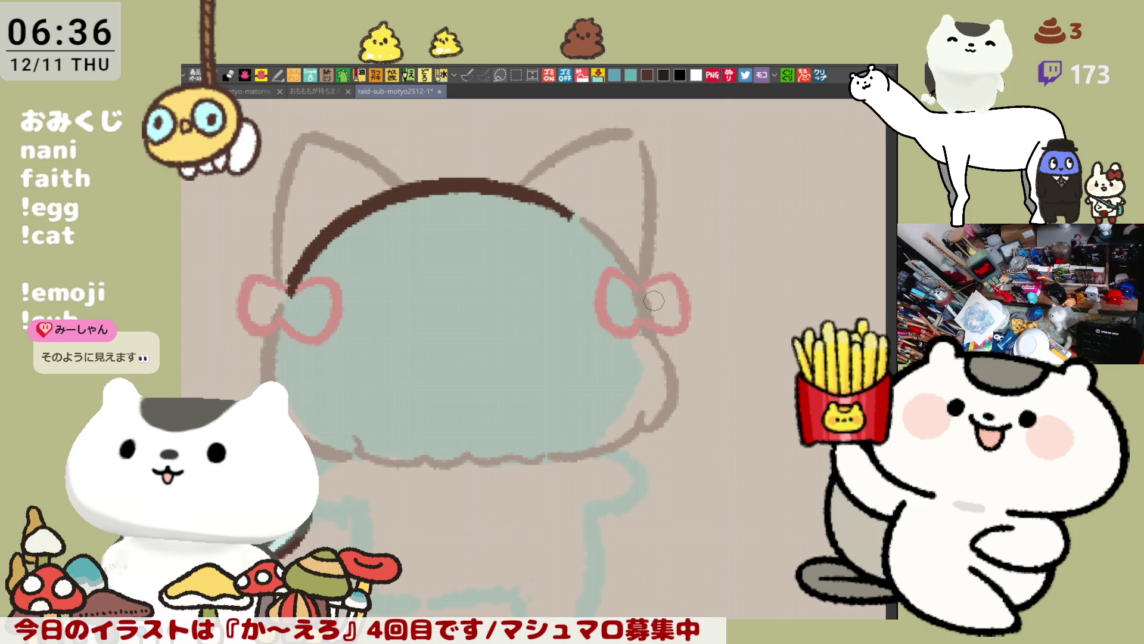
drag(253, 311, 209, 392)
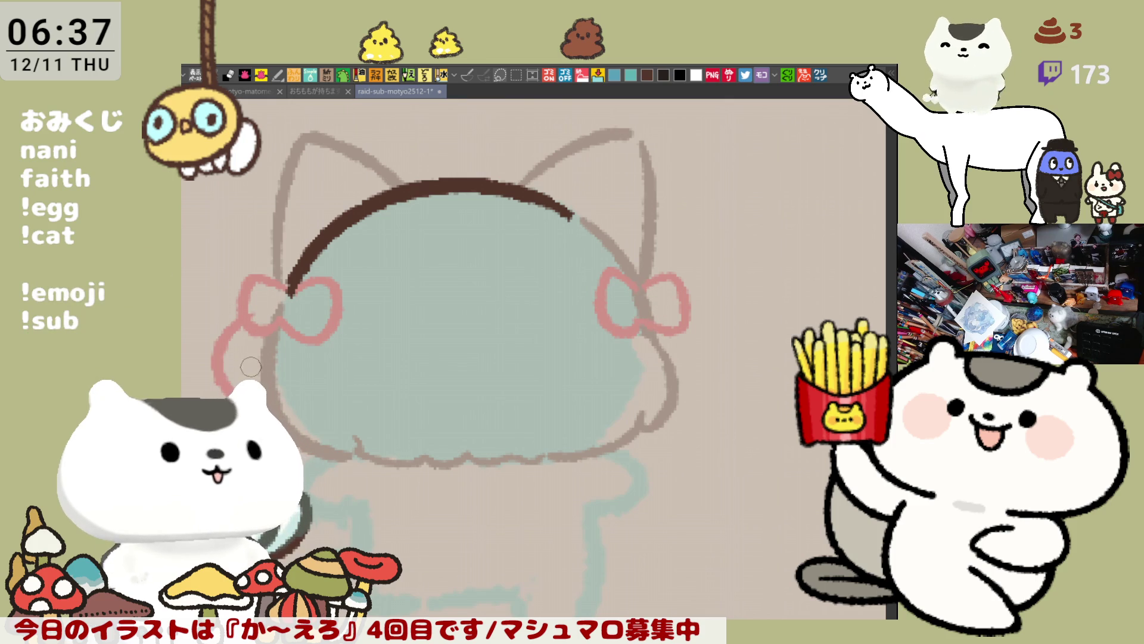
key(ctrl+z)
key(ctrl+z)
key(ctrl+z)
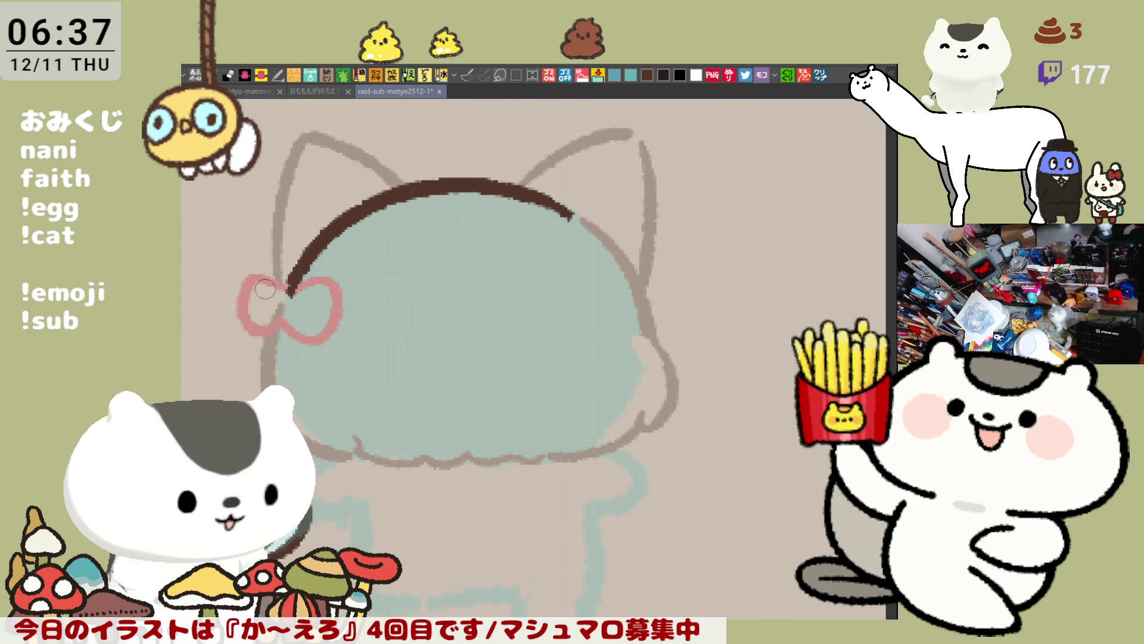
Redraw the left bow loop beside the headband, retrying until it is small and round.
drag(255, 273, 271, 317)
key(ctrl+z)
mouse_move(252, 272)
mouse_down()
mouse_move(256, 334)
mouse_move(277, 315)
mouse_up()
key(ctrl+z)
mouse_move(256, 272)
mouse_down()
mouse_move(232, 315)
mouse_move(262, 336)
mouse_up()
mouse_move(239, 283)
mouse_down()
mouse_move(253, 271)
mouse_move(292, 290)
mouse_move(334, 337)
mouse_up()
key(ctrl+z)
drag(280, 280, 334, 351)
key(ctrl+z)
mouse_move(289, 287)
mouse_down()
mouse_move(283, 321)
mouse_move(327, 332)
mouse_move(290, 327)
mouse_up()
key(ctrl+z)
key(ctrl+z)
mouse_move(287, 289)
mouse_down()
mouse_move(331, 334)
mouse_move(280, 327)
mouse_up()
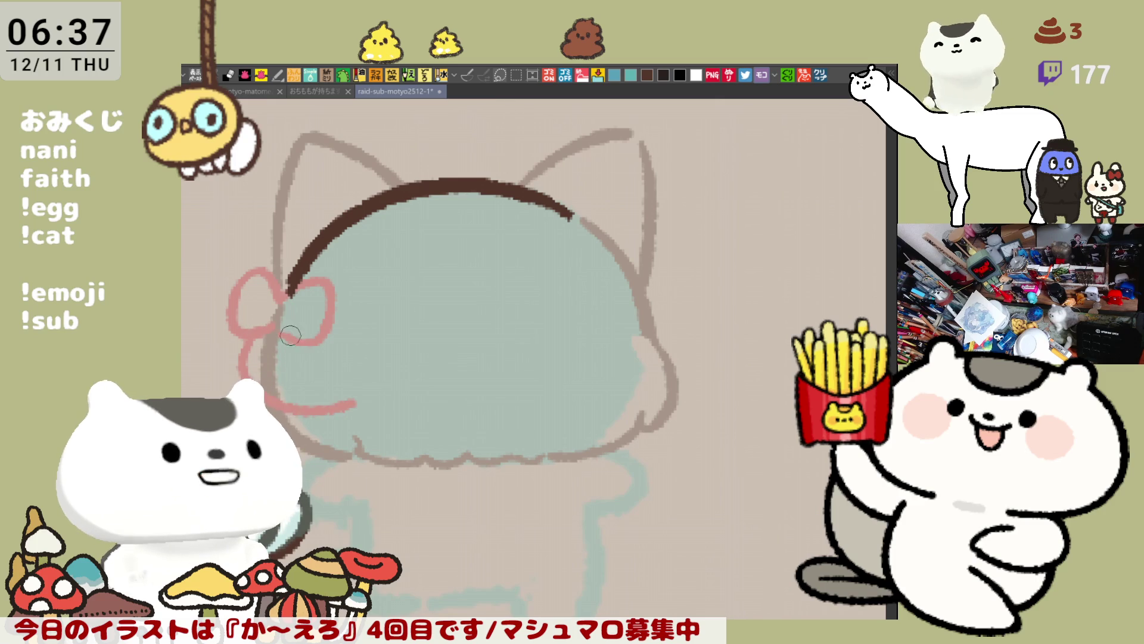
Add a ribbon tail hanging down from the left bow and try a loop on the right side.
drag(285, 331, 319, 345)
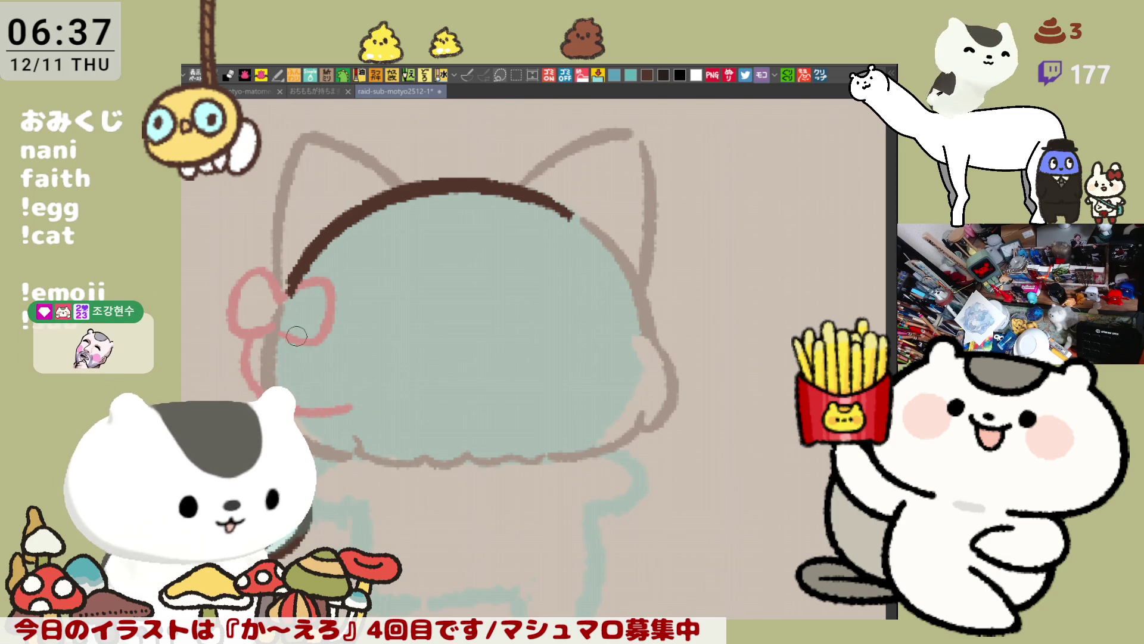
drag(313, 350, 380, 403)
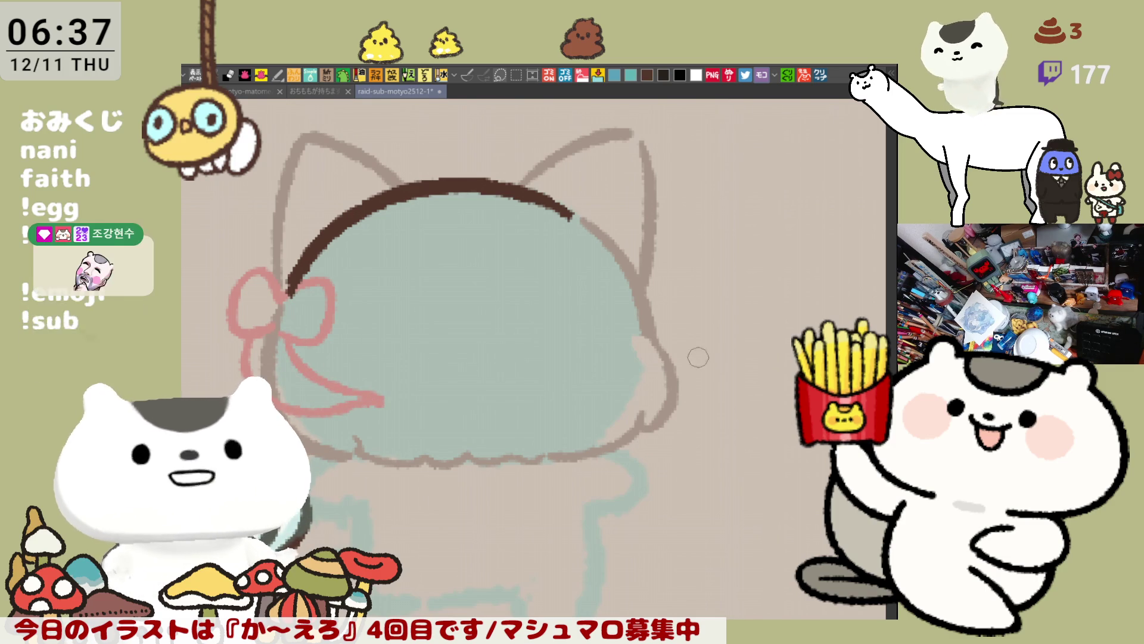
mouse_move(648, 278)
mouse_down()
mouse_move(611, 277)
mouse_move(650, 325)
mouse_up()
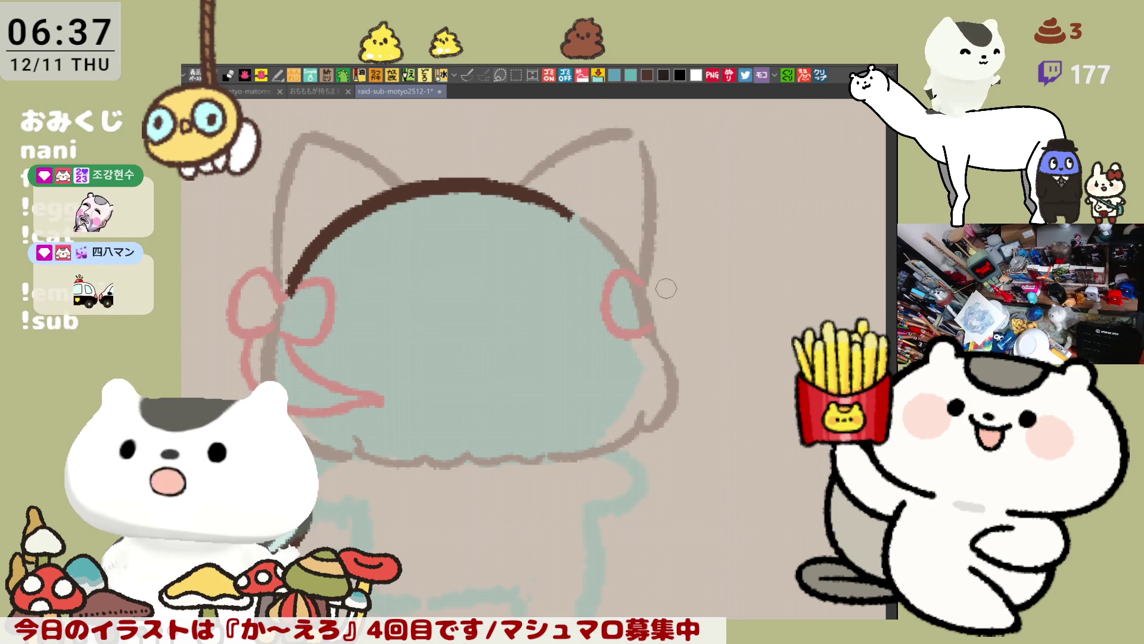
key(ctrl+z)
Draw the right bow's ribbon tail with a curled top edge.
key(ctrl+z)
mouse_move(610, 271)
mouse_down()
mouse_move(650, 324)
mouse_move(642, 279)
mouse_move(685, 269)
mouse_move(647, 305)
mouse_move(670, 261)
mouse_move(686, 325)
mouse_move(650, 310)
mouse_move(661, 262)
mouse_move(694, 298)
mouse_move(630, 320)
mouse_move(734, 359)
mouse_up()
key(ctrl+z)
key(ctrl+z)
Extend the left ribbon tail downward with a bottom edge, then save the cat drawing.
key(ctrl+z)
mouse_move(637, 311)
mouse_down()
mouse_move(662, 361)
mouse_move(751, 344)
mouse_move(760, 358)
mouse_up()
key(ctrl+z)
drag(702, 318, 760, 358)
key(ctrl+z)
drag(685, 322, 752, 356)
drag(676, 367, 736, 327)
drag(336, 371, 411, 417)
key(ctrl+z)
mouse_move(337, 372)
mouse_down()
mouse_move(411, 415)
mouse_move(500, 428)
mouse_up()
key(ctrl+z)
mouse_move(412, 413)
mouse_down()
mouse_move(521, 419)
mouse_move(504, 393)
mouse_move(569, 400)
mouse_move(541, 400)
mouse_up()
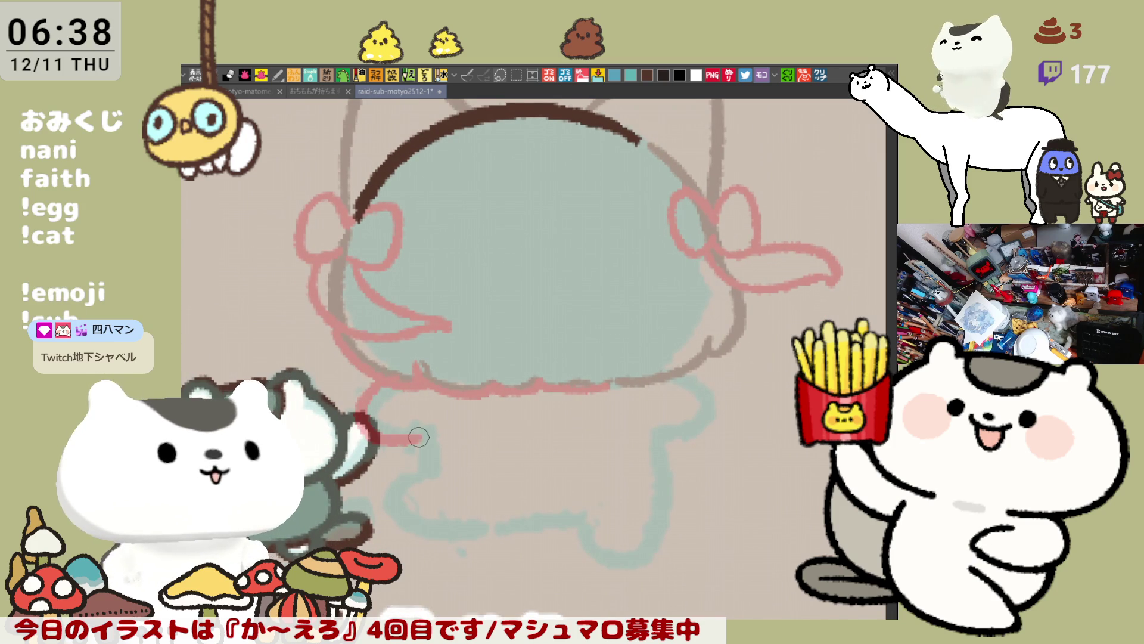
key(ctrl+s)
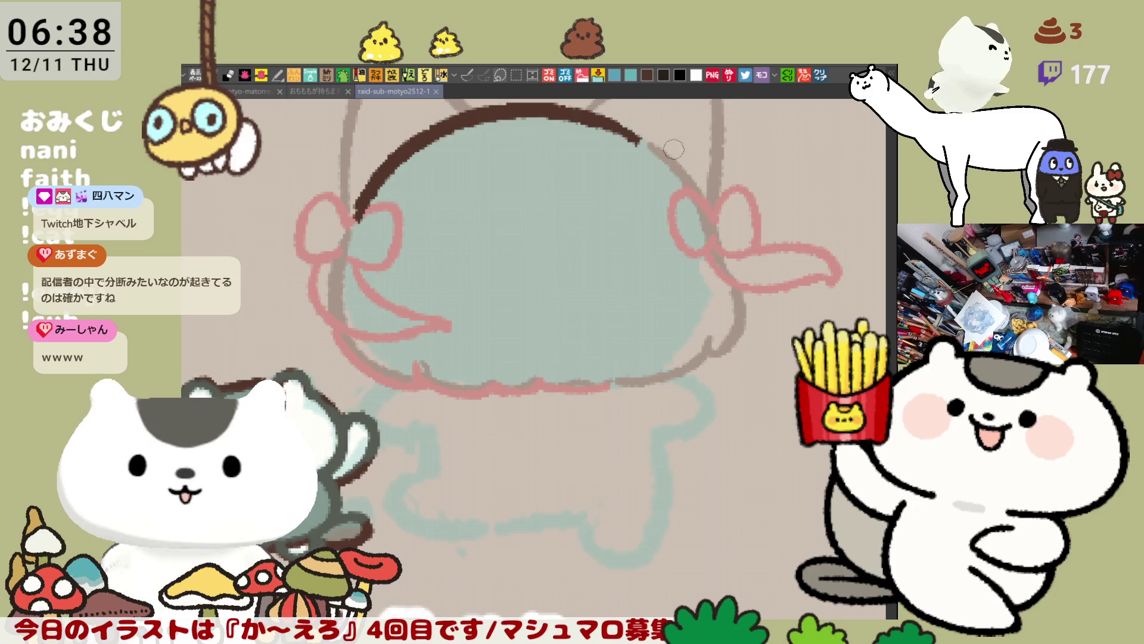
Touch up the left ear outline, then erase and redraw the right ear's upper curve.
drag(495, 163, 528, 265)
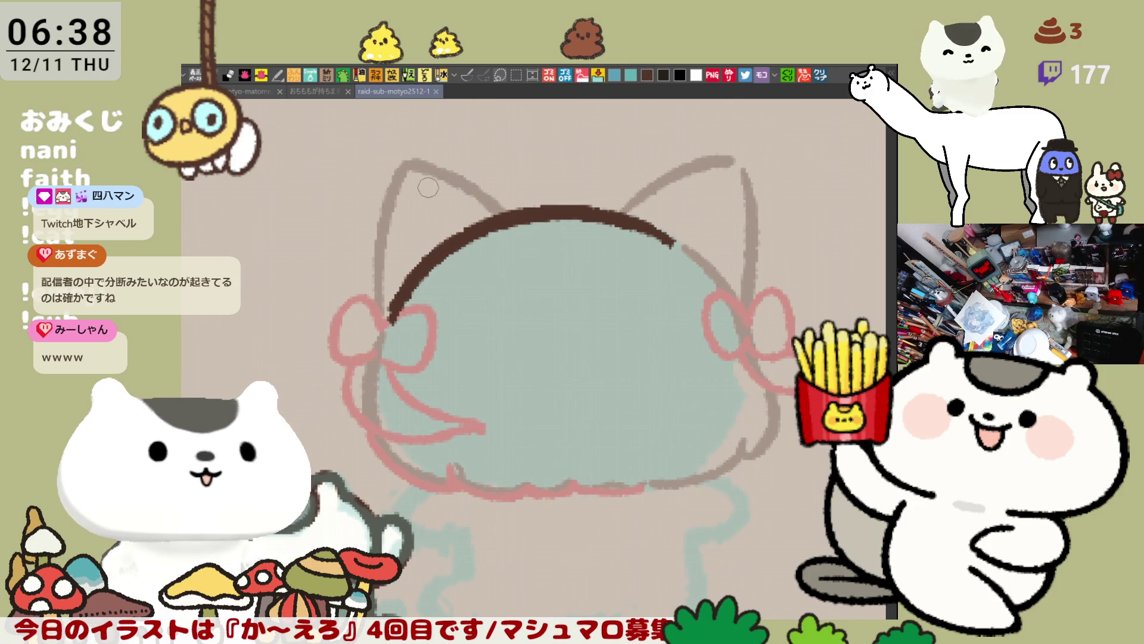
mouse_move(426, 152)
mouse_down()
mouse_move(480, 206)
mouse_move(421, 167)
mouse_move(482, 199)
mouse_up()
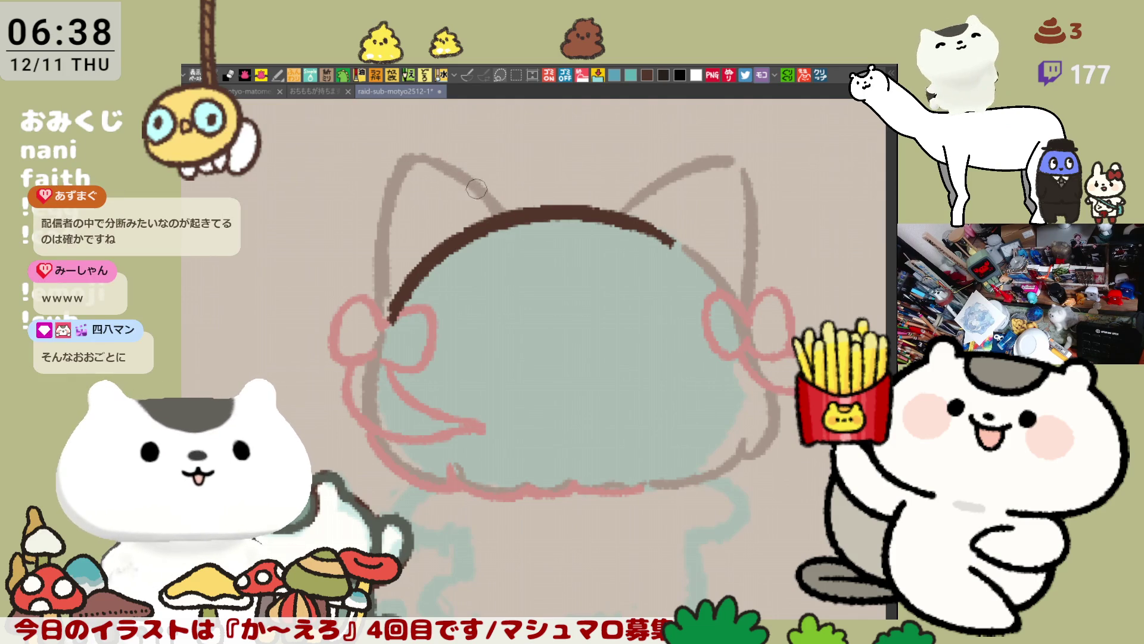
mouse_move(695, 205)
mouse_down()
mouse_move(643, 188)
mouse_move(638, 209)
mouse_move(667, 173)
mouse_move(748, 161)
mouse_move(752, 295)
mouse_up()
drag(648, 203, 707, 173)
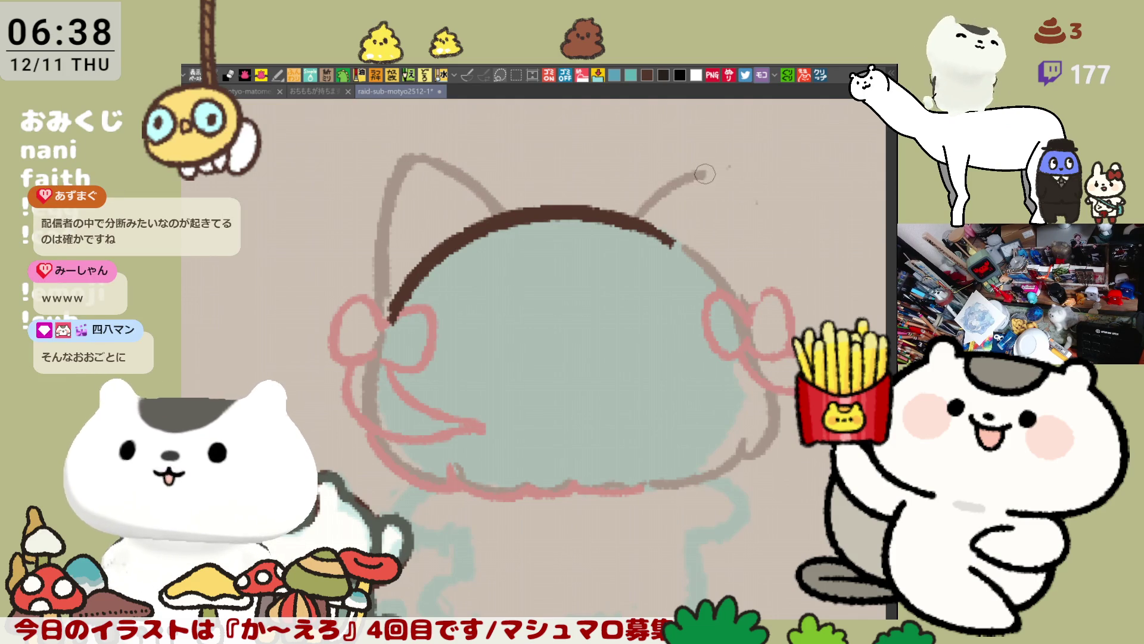
key(ctrl+z)
drag(623, 218, 716, 148)
drag(746, 198, 748, 301)
key(ctrl+z)
mouse_move(718, 146)
mouse_down()
mouse_move(743, 184)
mouse_move(744, 310)
mouse_up()
Redraw the right ear's upper edge and its outer side running down from the tip.
key(ctrl+z)
key(ctrl+z)
drag(617, 217, 685, 157)
key(ctrl+z)
mouse_move(613, 222)
mouse_down()
mouse_move(719, 153)
mouse_move(752, 241)
mouse_up()
mouse_move(715, 152)
mouse_down()
mouse_move(744, 232)
mouse_move(750, 301)
mouse_up()
key(ctrl+z)
mouse_move(716, 154)
mouse_down()
mouse_move(746, 209)
mouse_move(737, 291)
mouse_up()
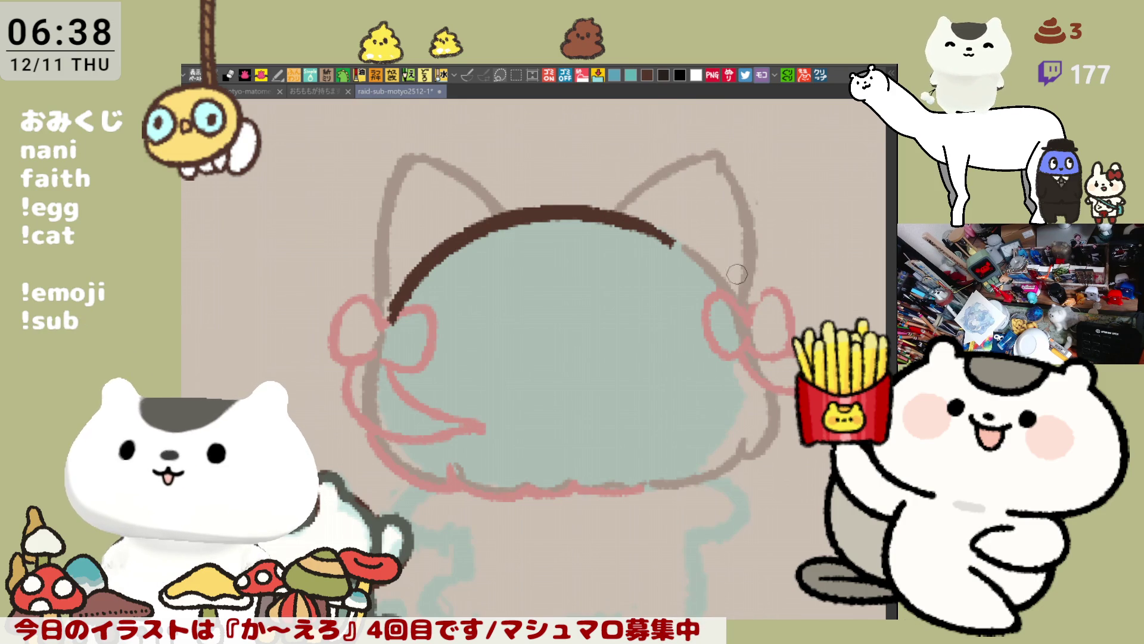
key(ctrl+z)
key(ctrl+z)
mouse_move(704, 156)
mouse_down()
mouse_move(712, 144)
mouse_move(745, 205)
mouse_move(736, 285)
mouse_up()
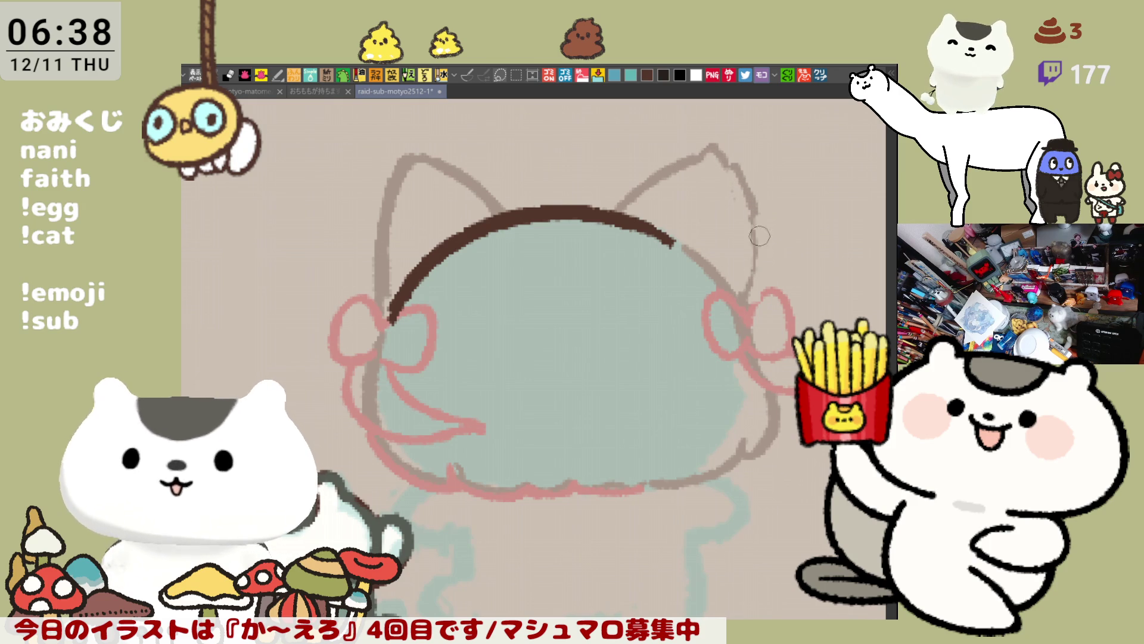
Darken the head's side outline, flip the canvas horizontally, and retry the ear's outer edge.
drag(755, 213, 741, 294)
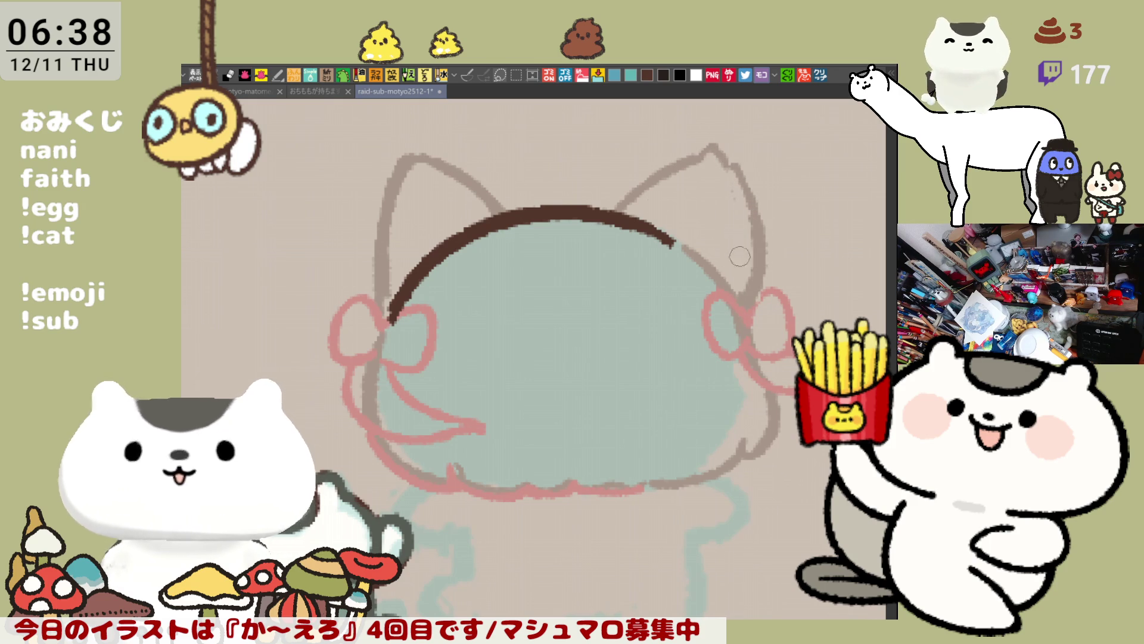
key(h)
key(ctrl+z)
key(ctrl+z)
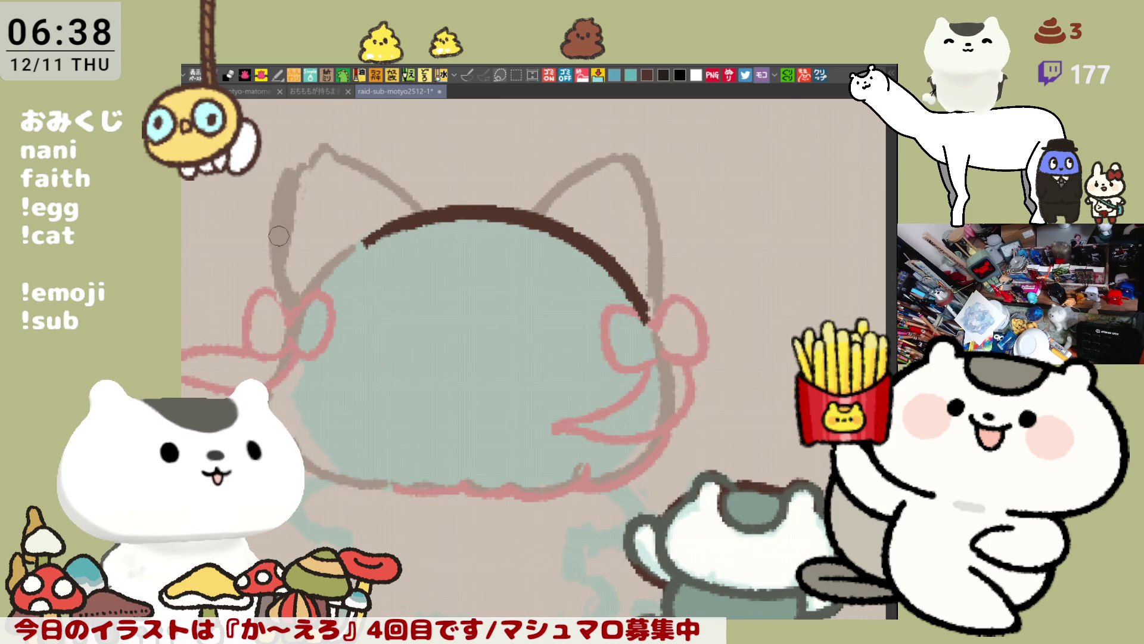
drag(291, 172, 286, 306)
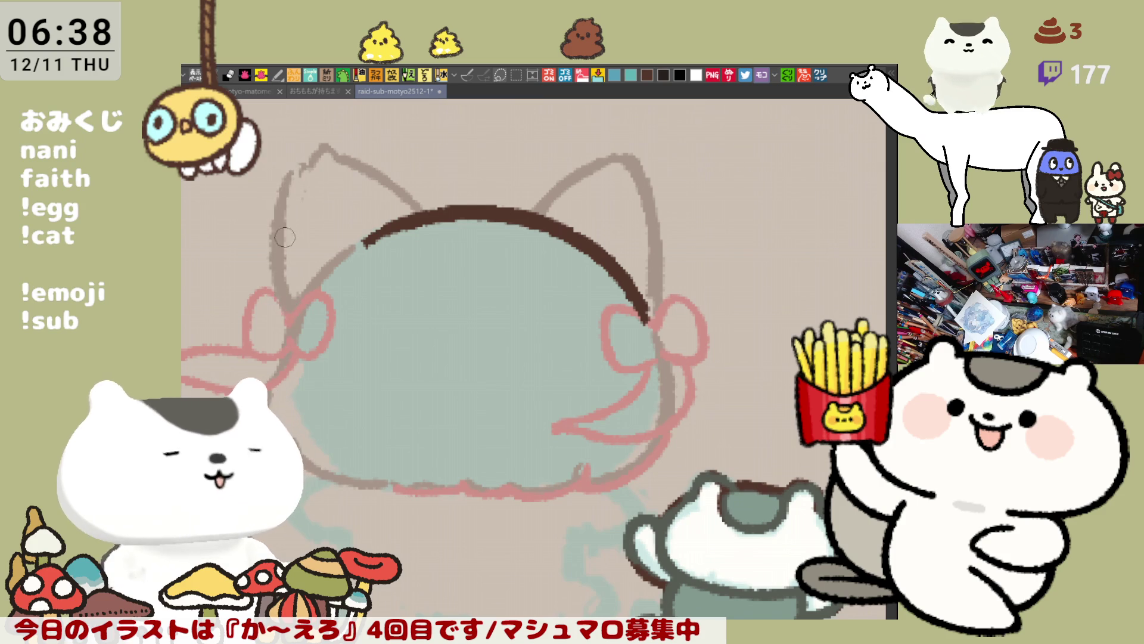
key(ctrl+z)
drag(285, 177, 290, 314)
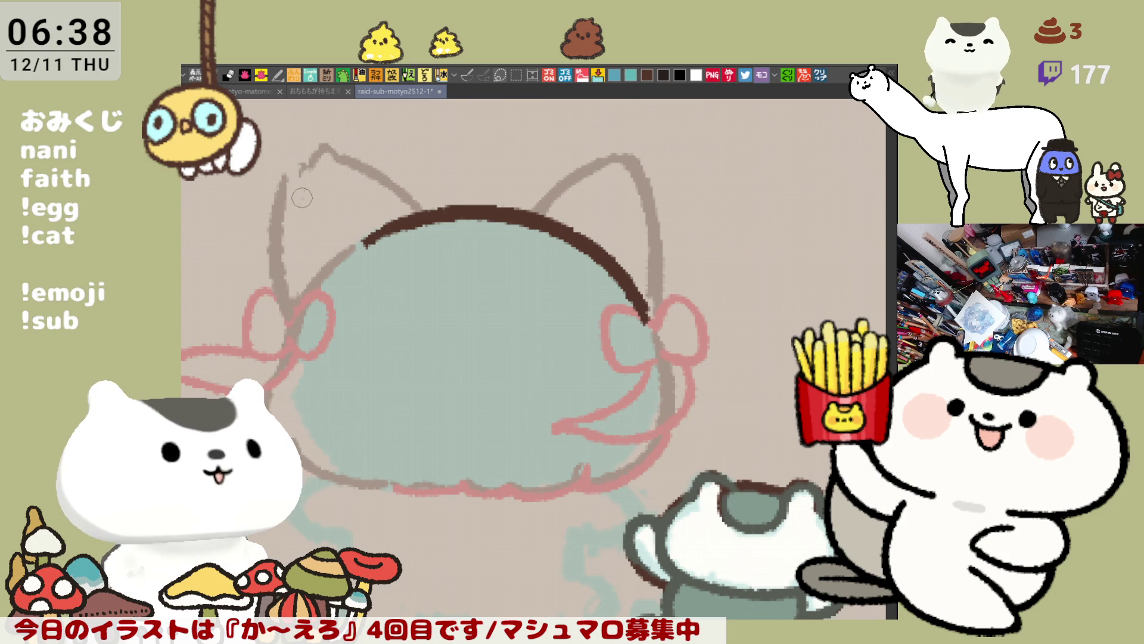
key(ctrl+z)
Redraw the ear's outer edge as a straighter line down to the bow and touch up its tip.
drag(301, 173, 292, 311)
scroll(306, 194, up, 3)
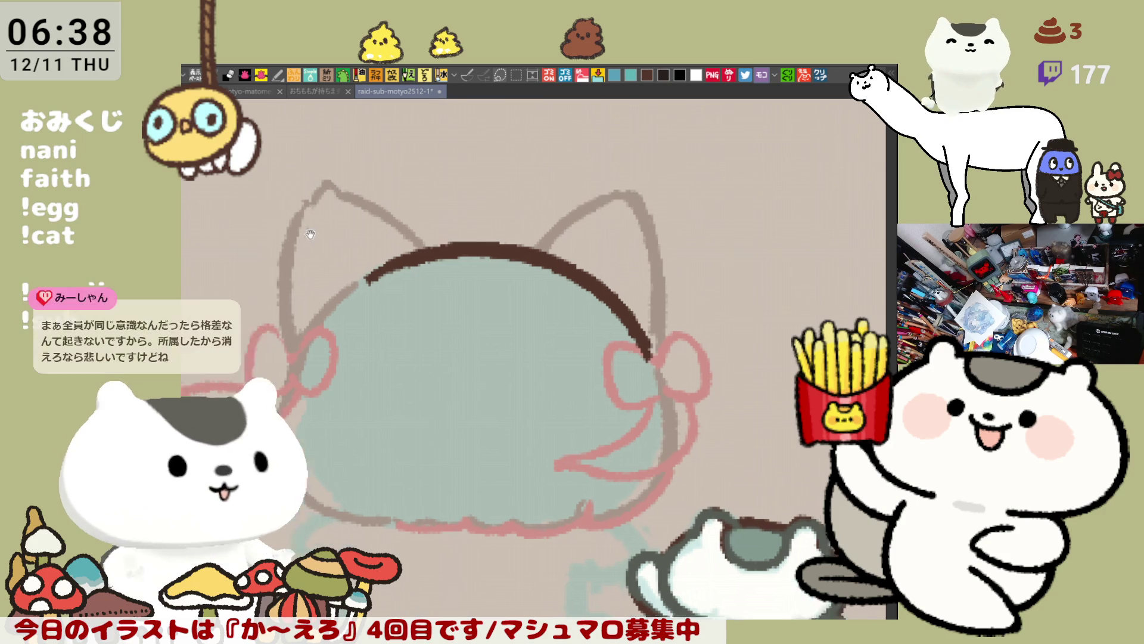
scroll(323, 275, down, 1)
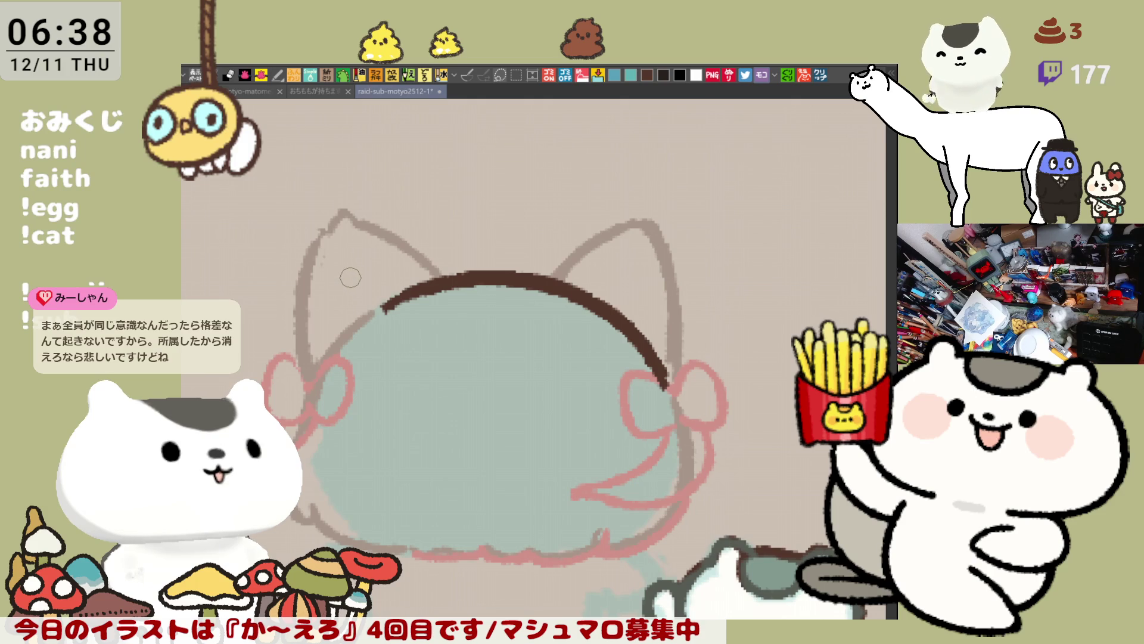
key(ctrl+z)
drag(318, 233, 307, 367)
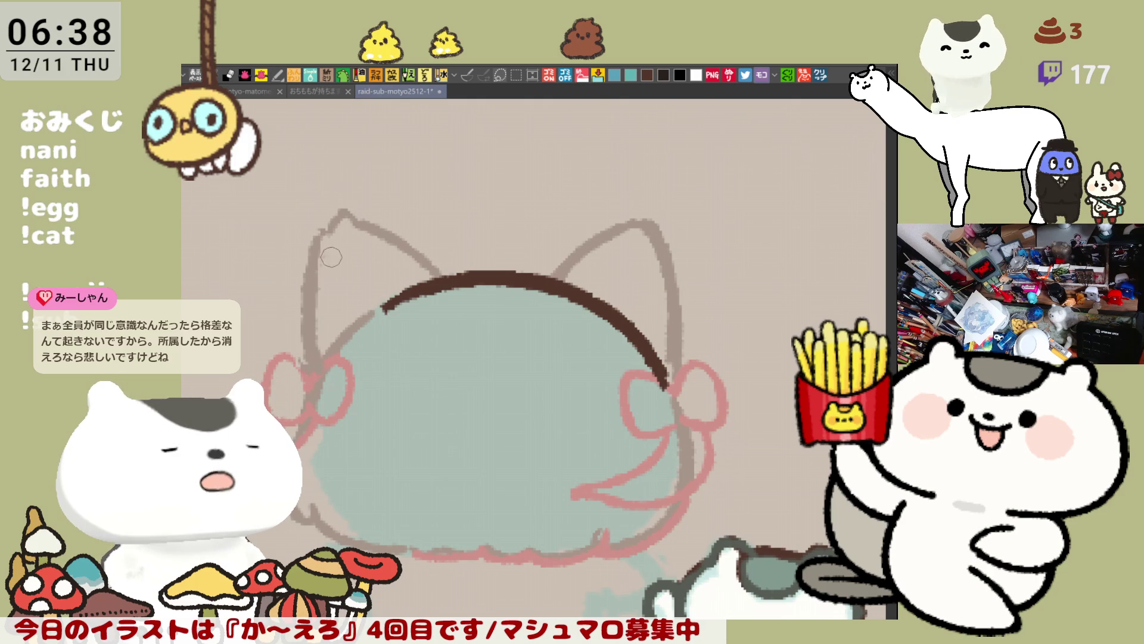
mouse_move(324, 242)
mouse_down()
mouse_move(335, 225)
mouse_move(431, 239)
mouse_up()
drag(506, 292, 578, 241)
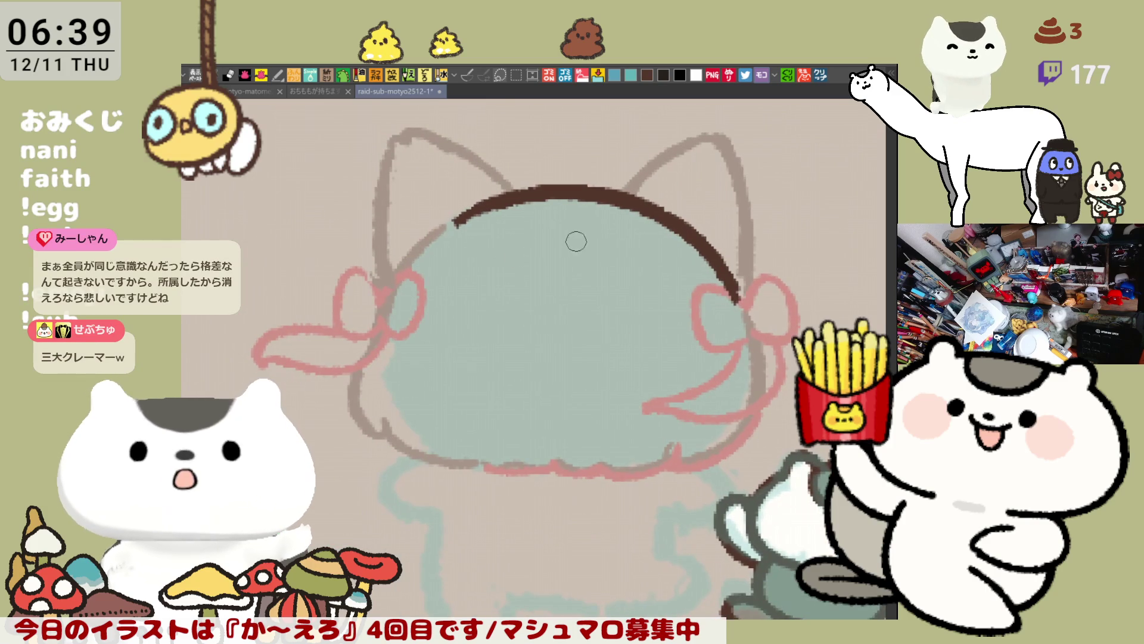
Flip the canvas back, erase the headband arc's end, then extend it right and thicken its middle.
key(h)
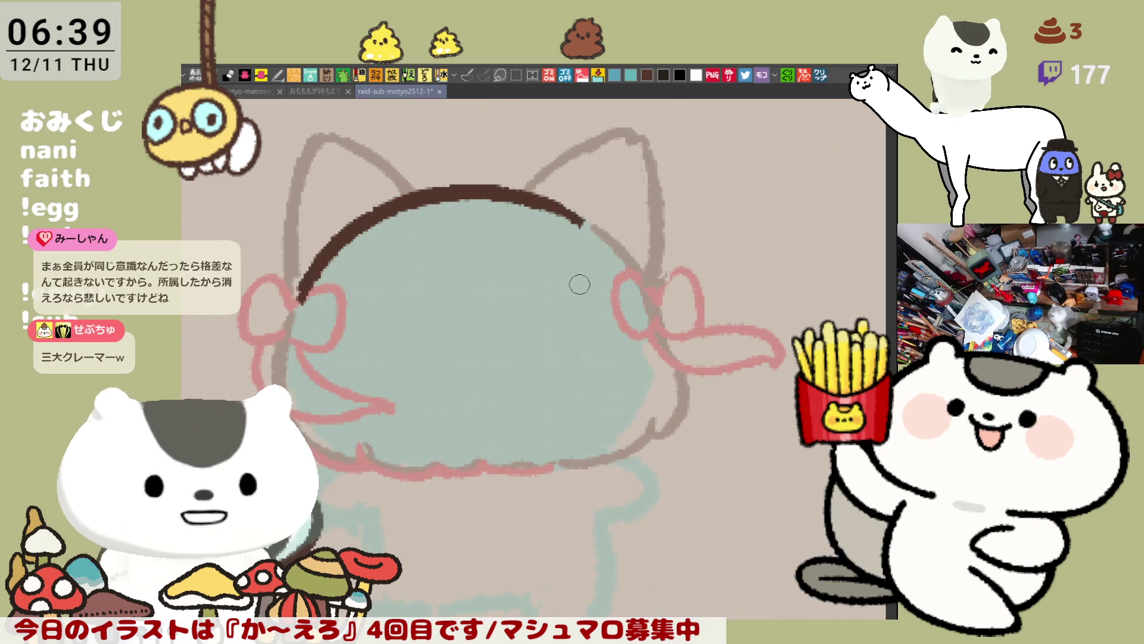
mouse_move(557, 203)
mouse_down()
mouse_move(573, 215)
mouse_move(577, 204)
mouse_up()
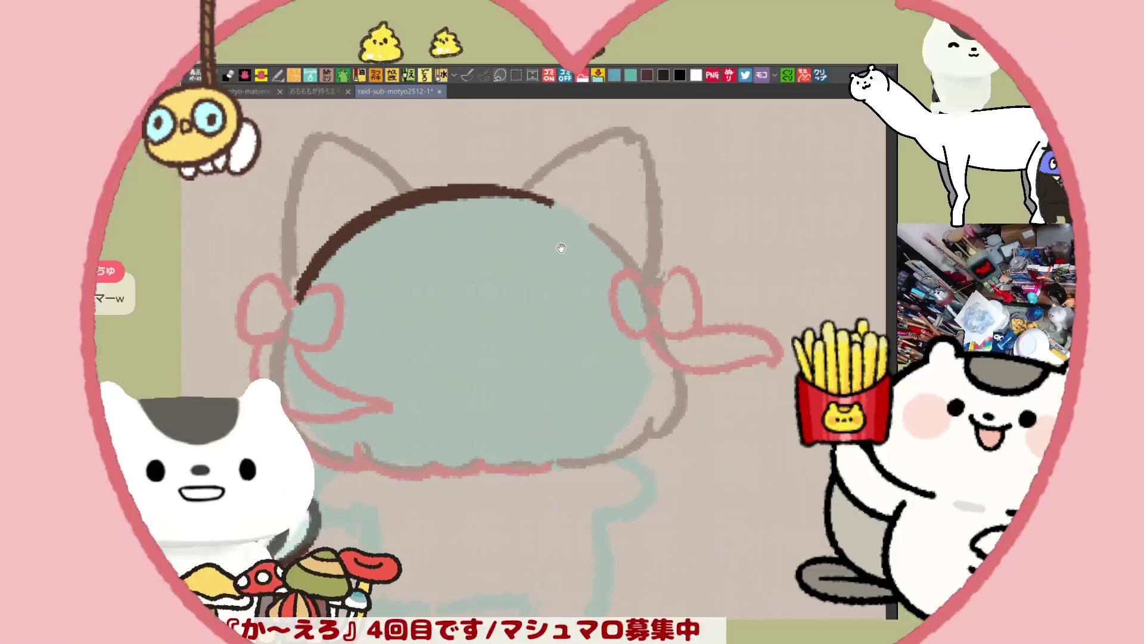
mouse_move(541, 245)
mouse_down()
mouse_move(515, 234)
mouse_move(554, 245)
mouse_up()
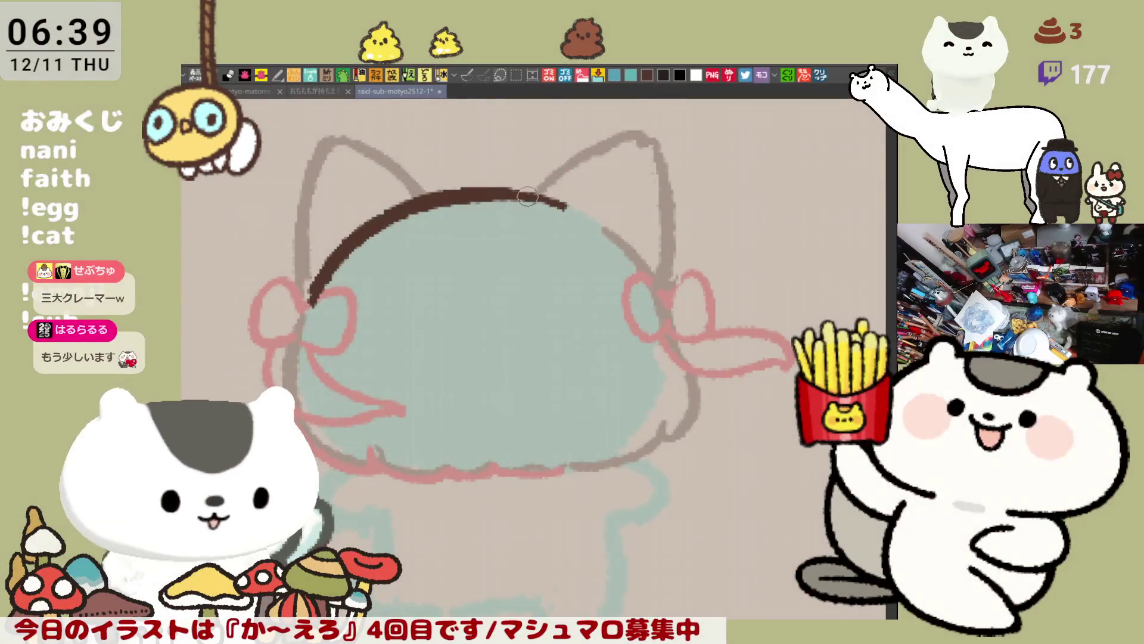
drag(533, 198, 609, 234)
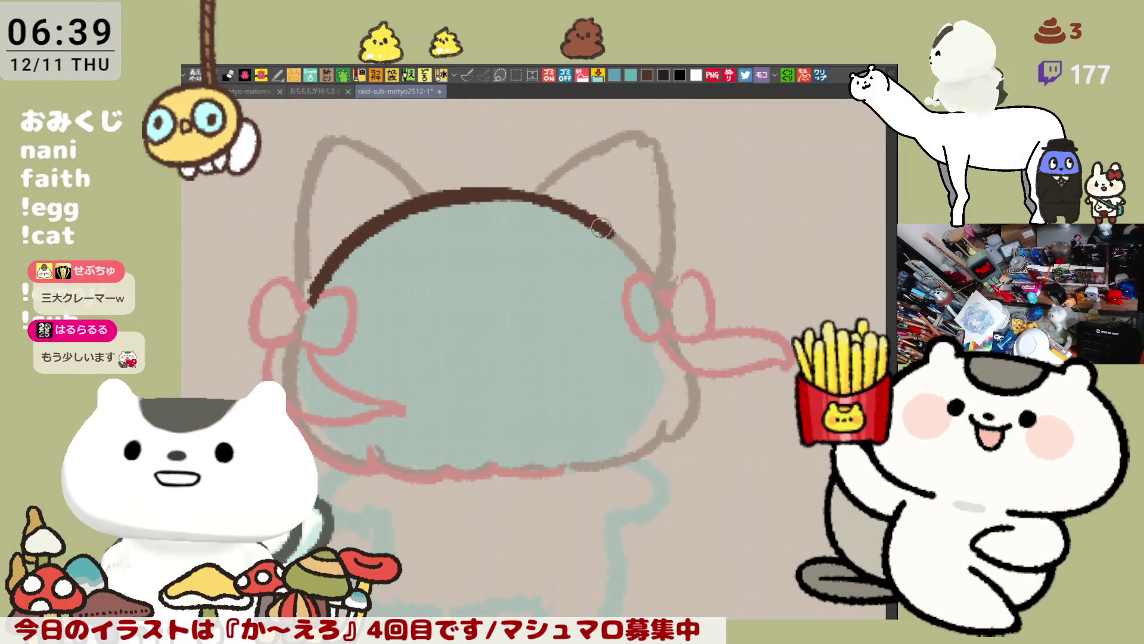
drag(480, 195, 558, 209)
mouse_move(651, 246)
mouse_down()
mouse_move(534, 255)
mouse_move(500, 228)
mouse_move(559, 284)
mouse_up()
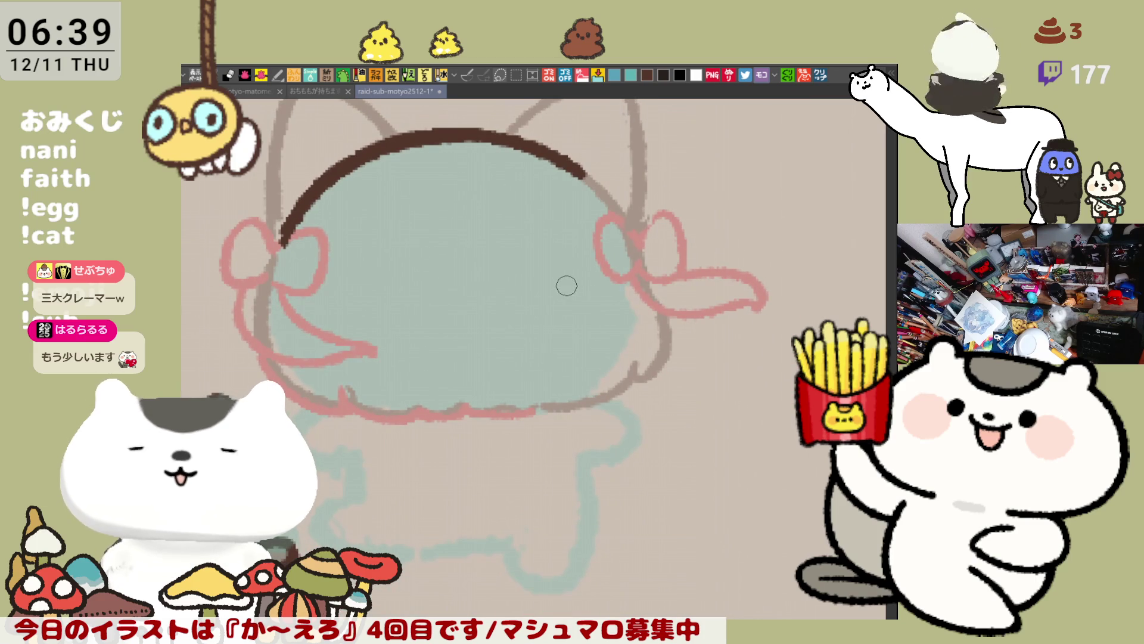
drag(568, 481, 651, 455)
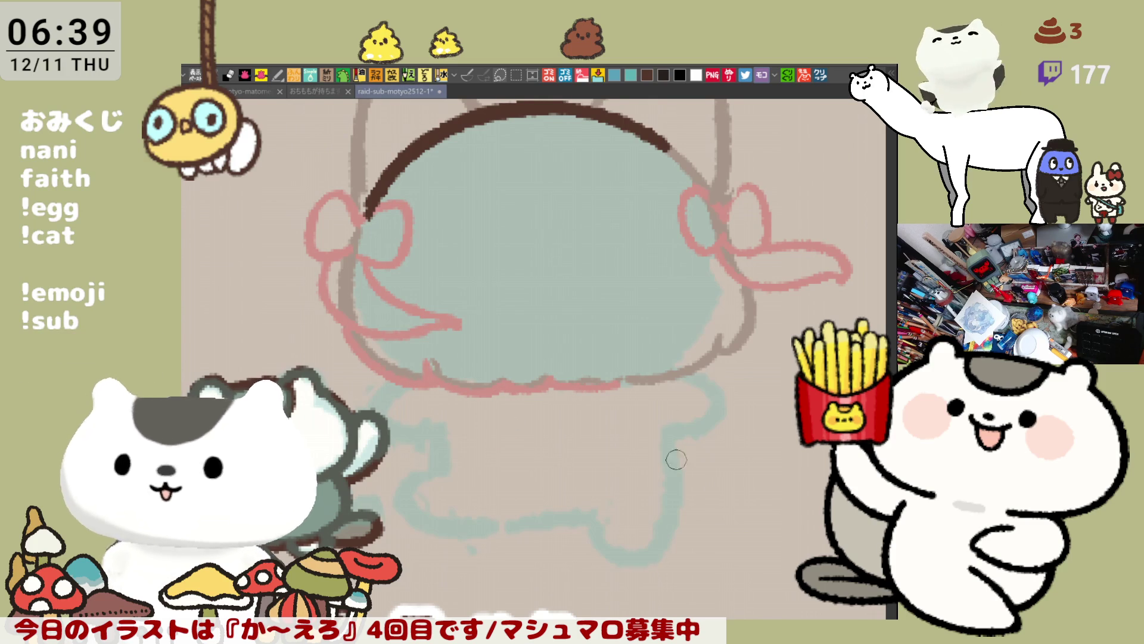
Draw a brown curve under the hair and a short centre line, retrying until the lower edge is traced.
mouse_move(433, 380)
mouse_down()
mouse_move(531, 430)
mouse_move(650, 387)
mouse_up()
key(ctrl+z)
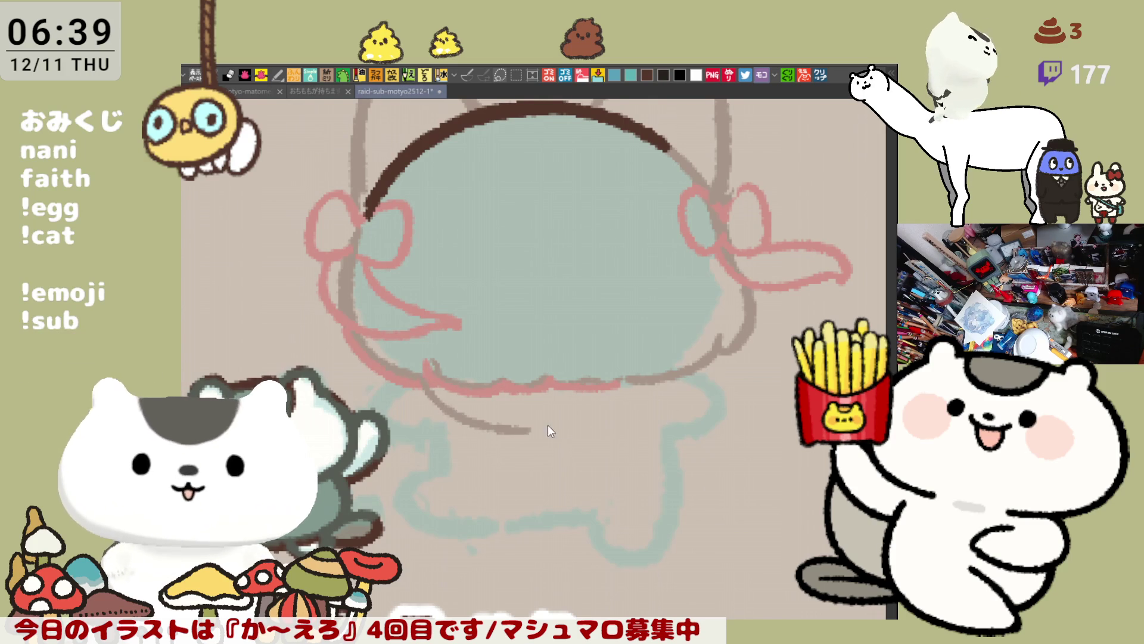
drag(539, 434, 644, 394)
key(ctrl+z)
key(ctrl+z)
mouse_move(424, 377)
mouse_down()
mouse_move(448, 405)
mouse_move(539, 444)
mouse_move(680, 373)
mouse_up()
key(ctrl+z)
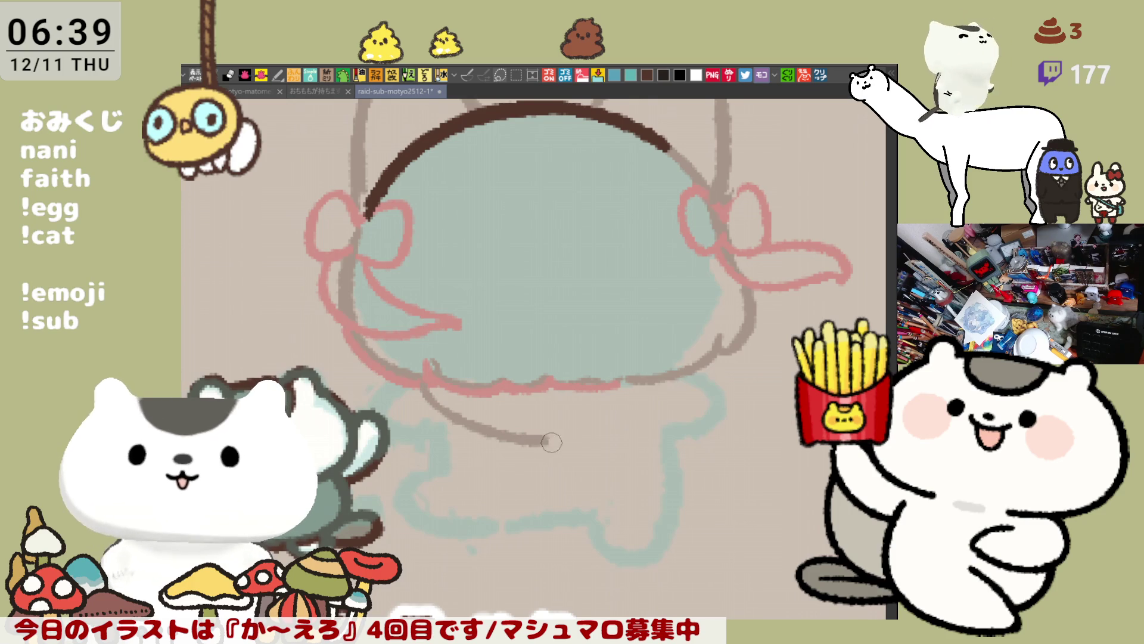
drag(547, 442, 670, 378)
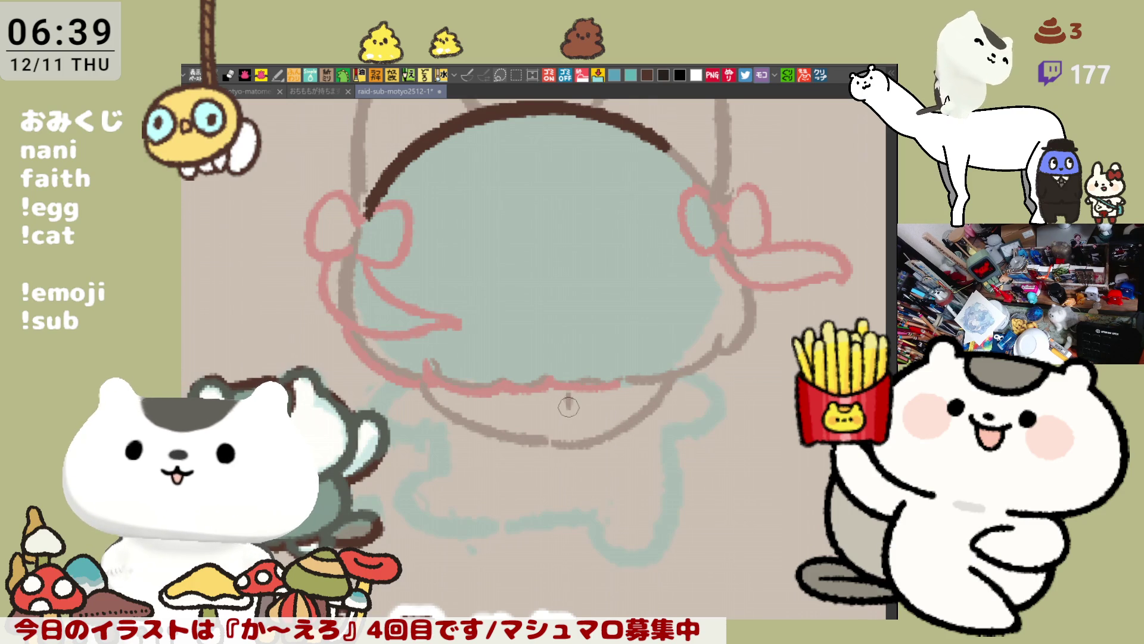
drag(560, 421, 563, 442)
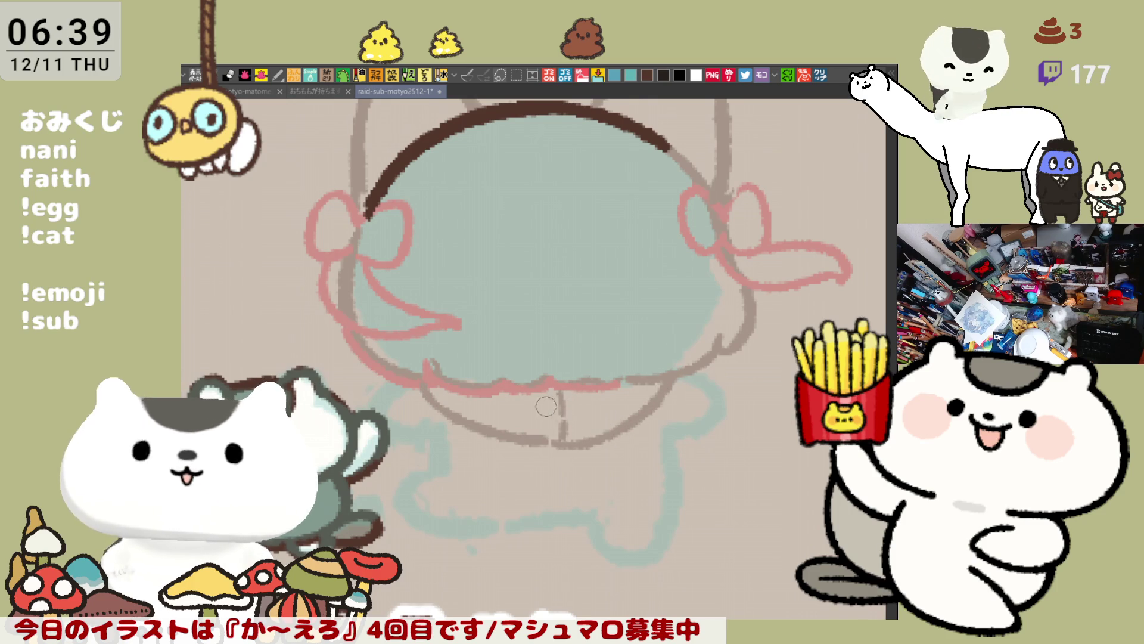
key(ctrl+z)
key(ctrl+z)
drag(555, 395, 565, 444)
key(ctrl+z)
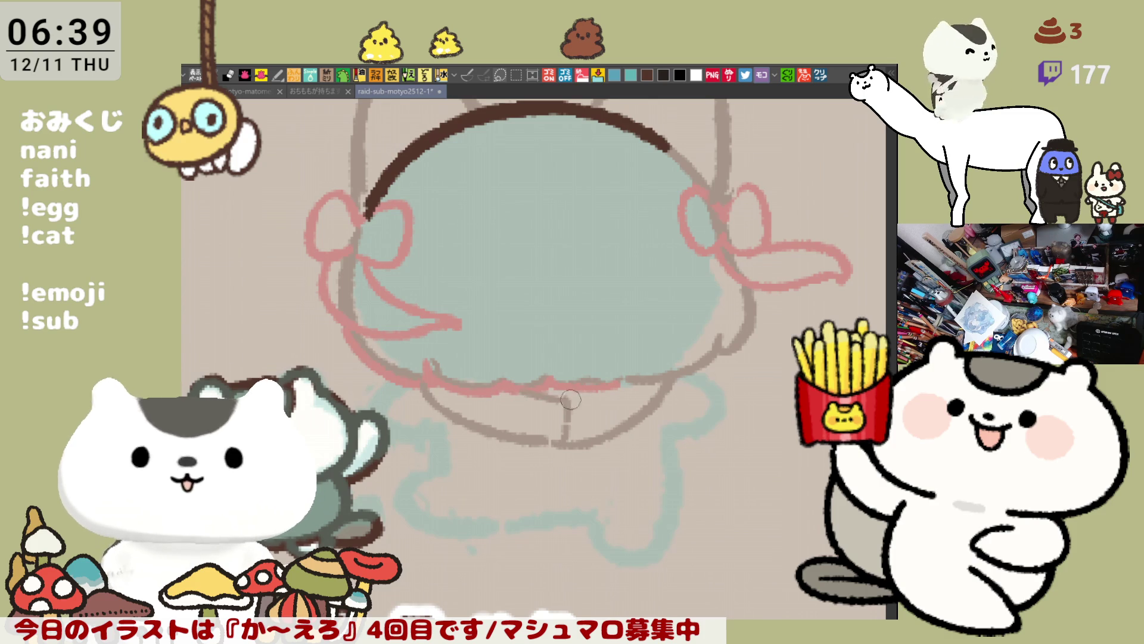
drag(544, 393, 718, 391)
Add lower-left outline strokes, fill the band with taupe, and darken a stroke along it.
mouse_move(505, 377)
mouse_down()
mouse_move(476, 432)
mouse_move(526, 409)
mouse_up()
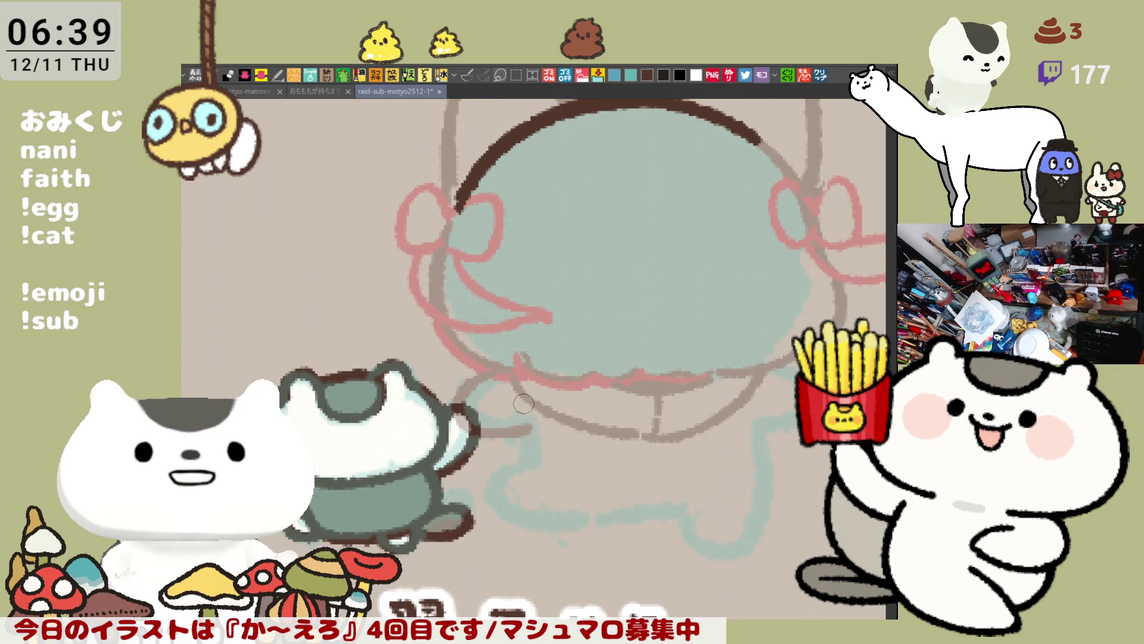
click(544, 445)
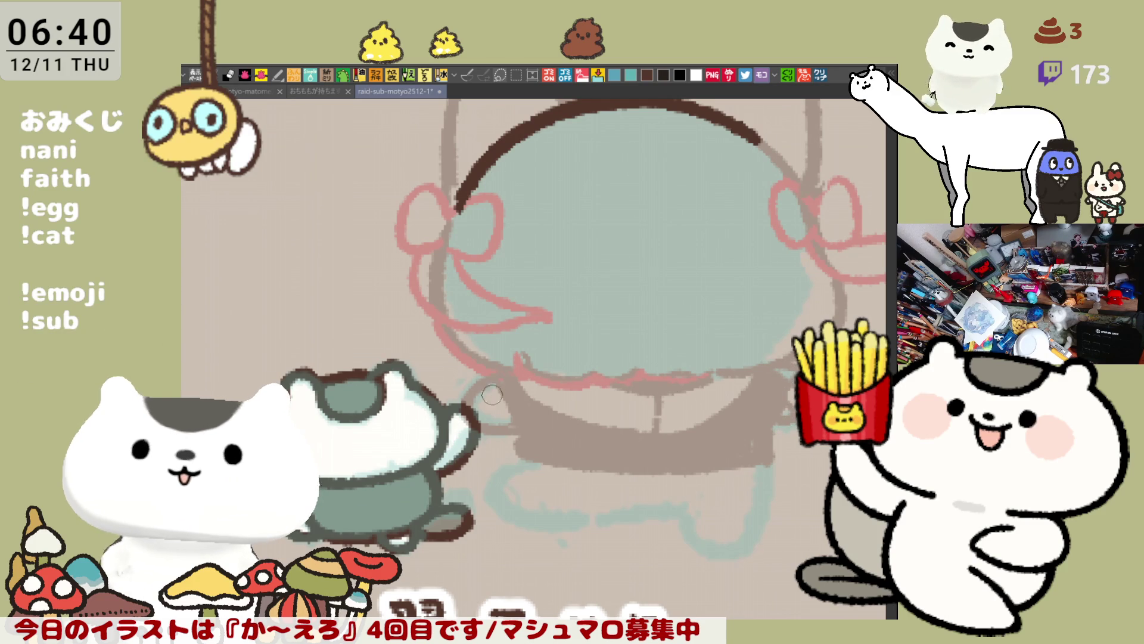
drag(465, 400, 506, 414)
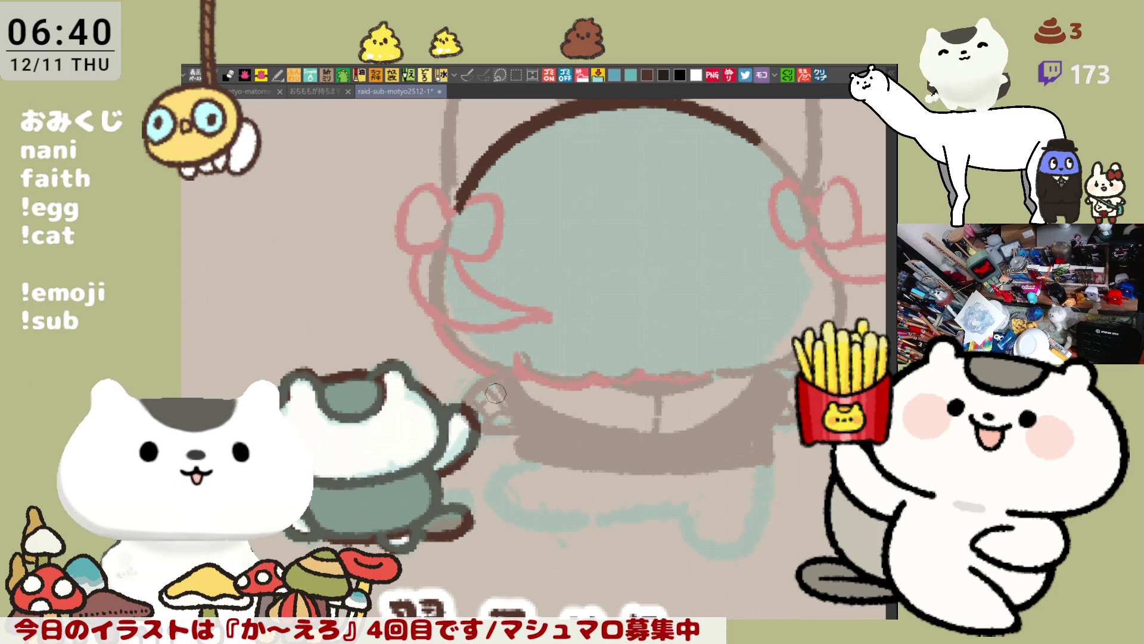
scroll(551, 379, down, 3)
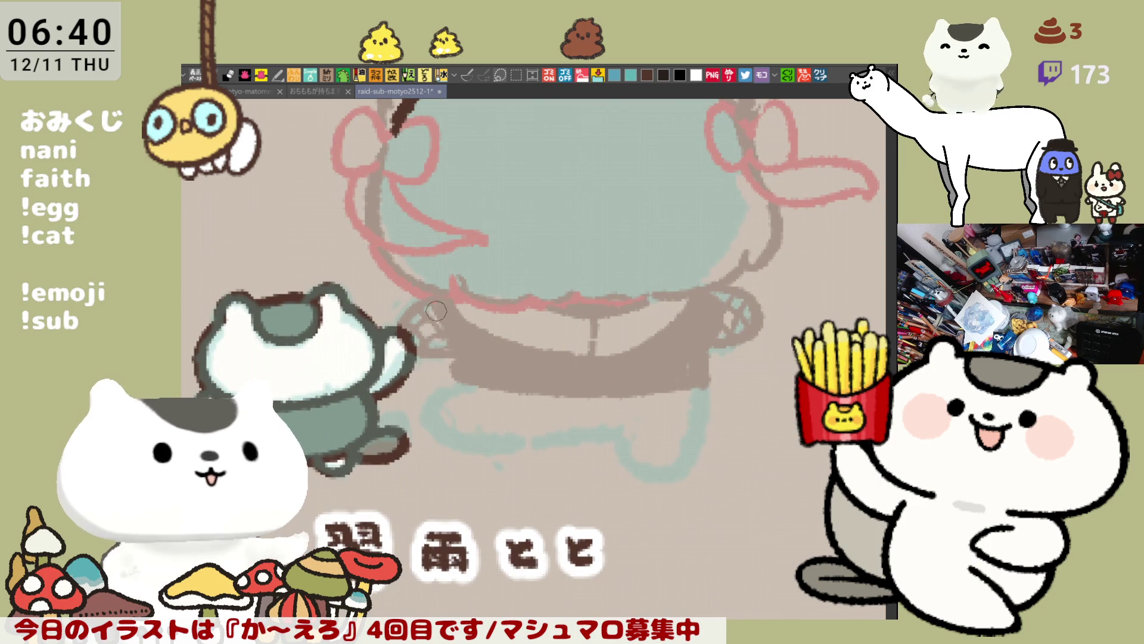
Trace the skirt hem and its right edge in dark brown.
scroll(430, 313, down, 3)
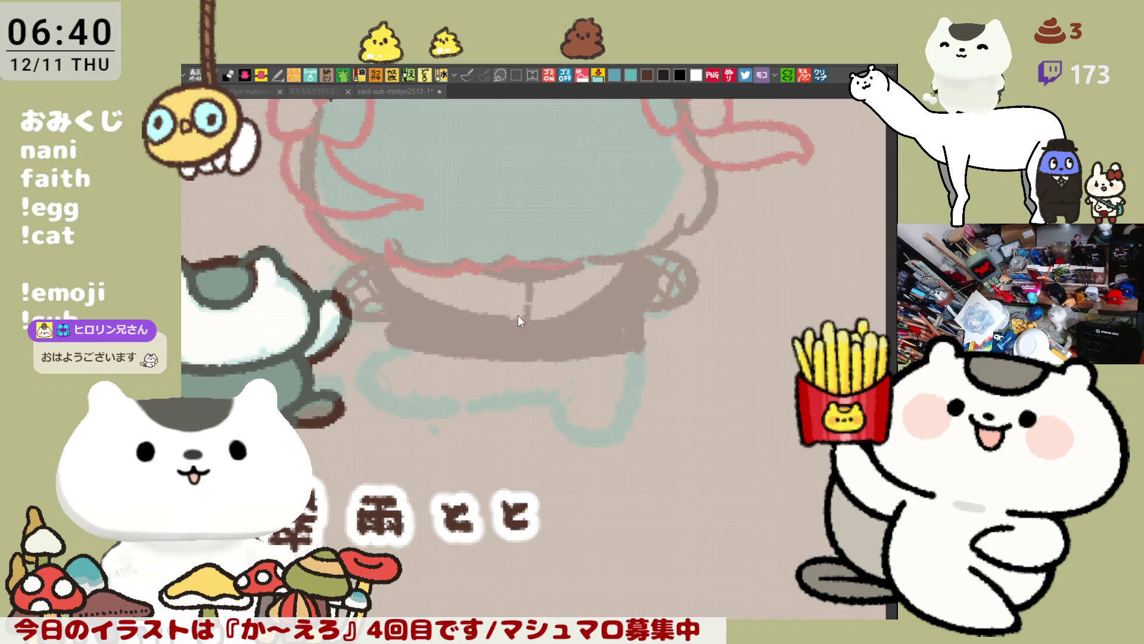
mouse_move(372, 331)
mouse_down()
mouse_move(699, 344)
mouse_move(513, 360)
mouse_up()
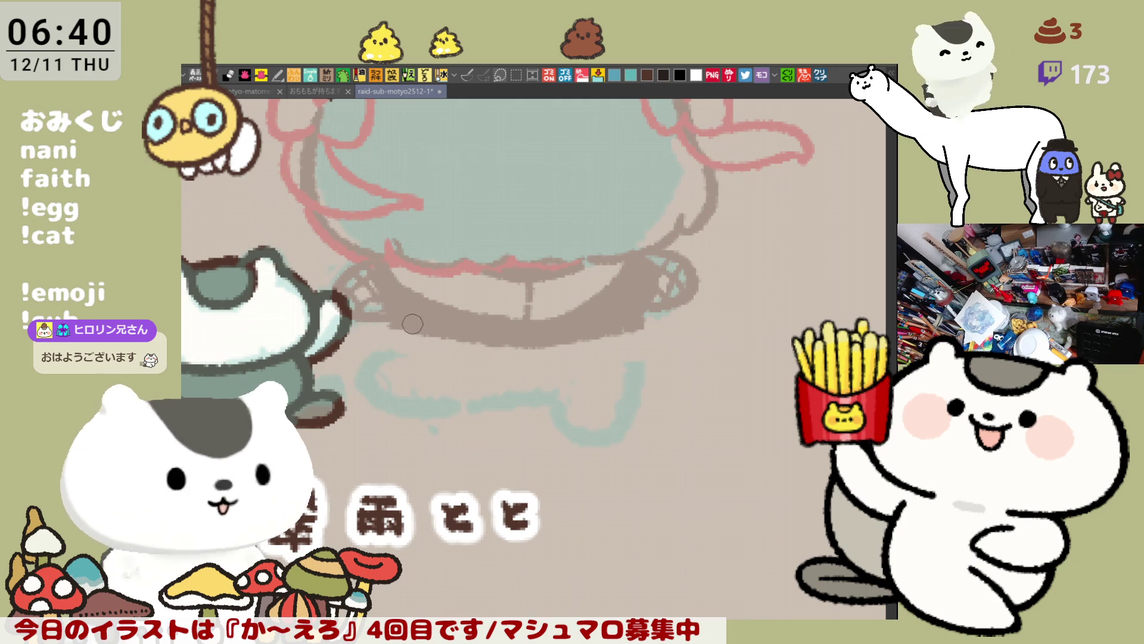
mouse_move(384, 335)
mouse_down()
mouse_move(424, 375)
mouse_move(447, 376)
mouse_up()
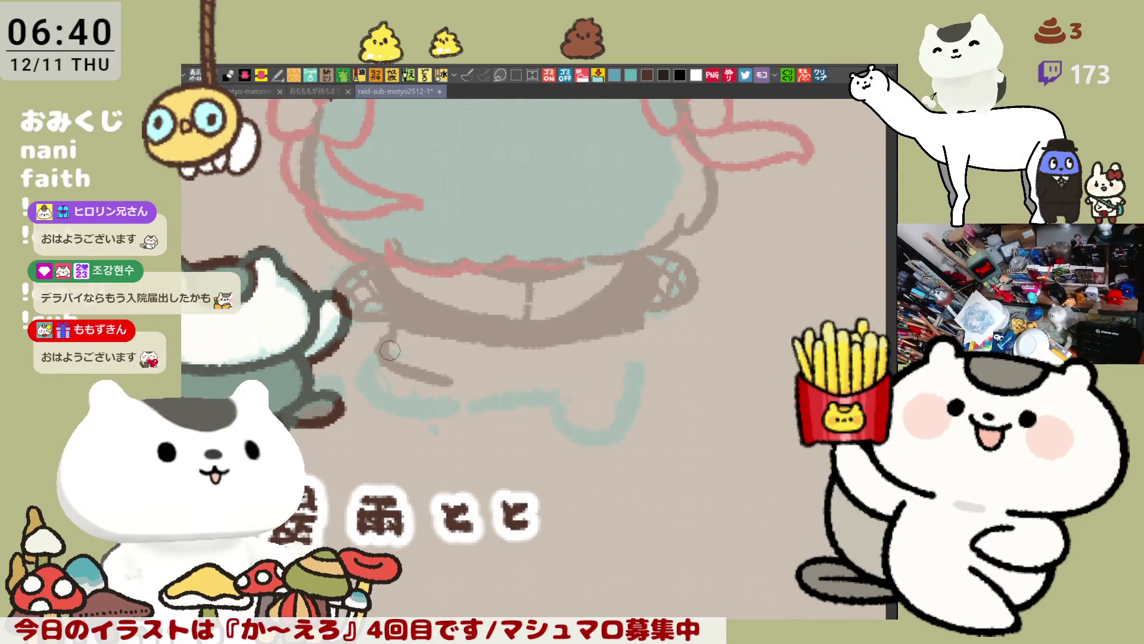
mouse_move(390, 350)
mouse_down()
mouse_move(494, 394)
mouse_move(485, 395)
mouse_move(554, 393)
mouse_up()
key(ctrl+z)
mouse_move(442, 373)
mouse_down()
mouse_move(510, 393)
mouse_move(578, 388)
mouse_up()
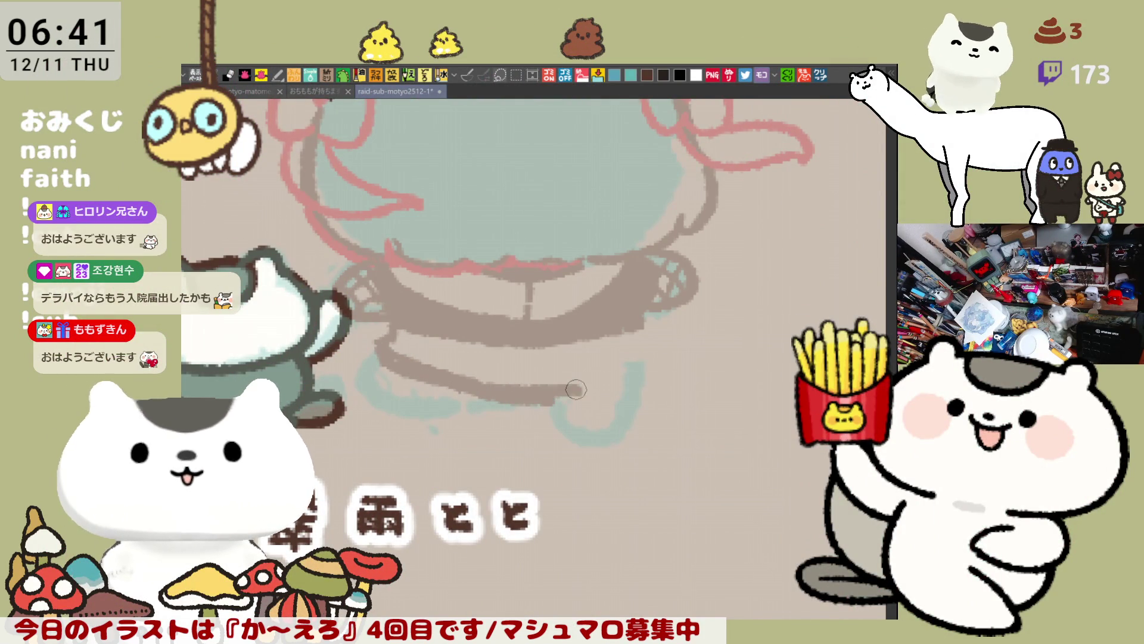
mouse_move(455, 373)
mouse_down()
mouse_move(587, 396)
mouse_move(646, 376)
mouse_up()
drag(537, 381, 656, 367)
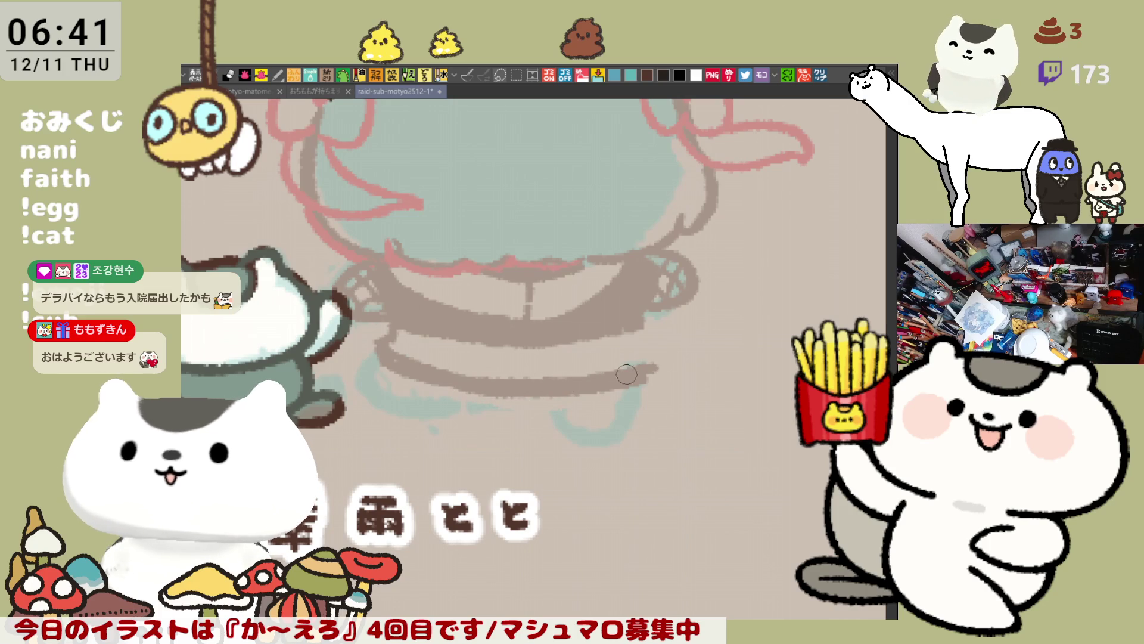
drag(634, 331, 649, 366)
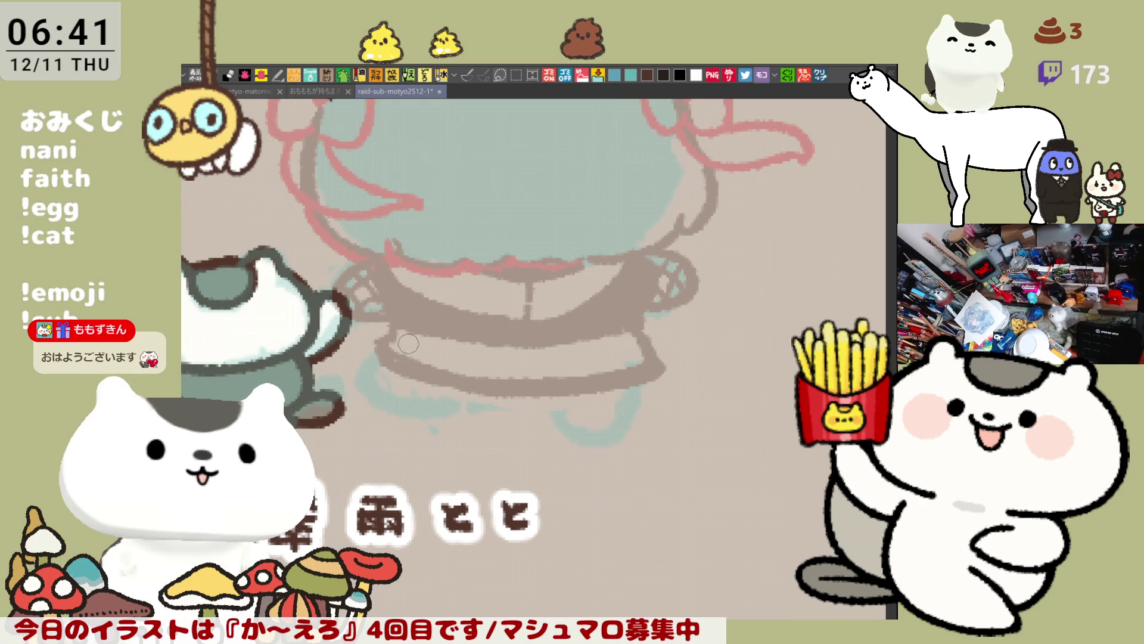
drag(417, 347, 487, 384)
drag(386, 349, 443, 380)
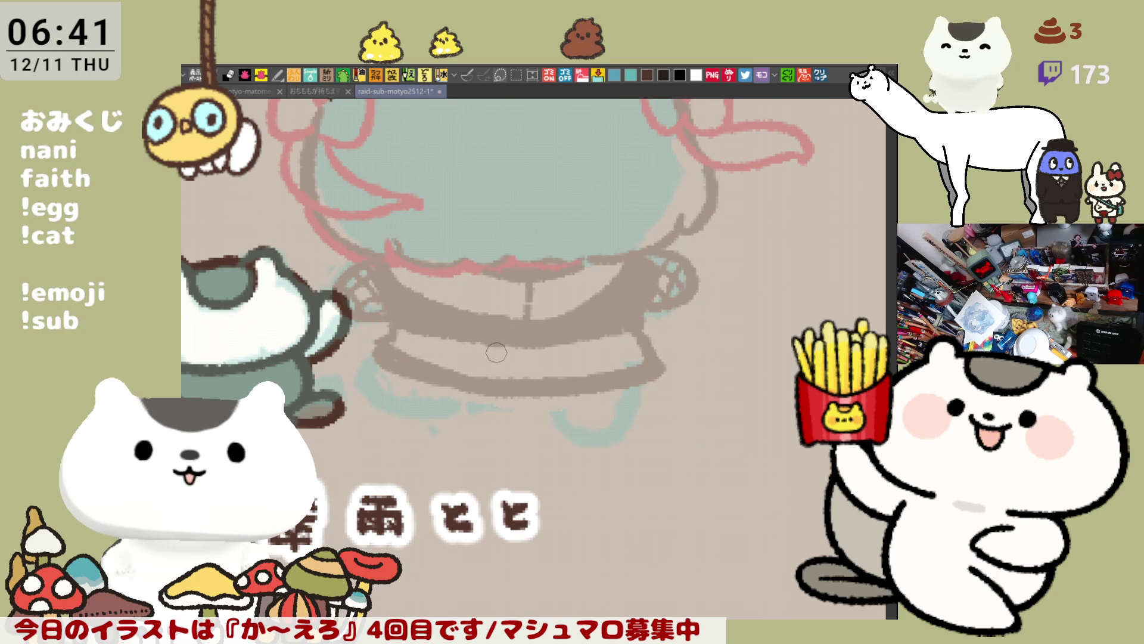
Redraw the skirt-bottom line and add two belt tabs across the skirt band.
drag(473, 354, 510, 356)
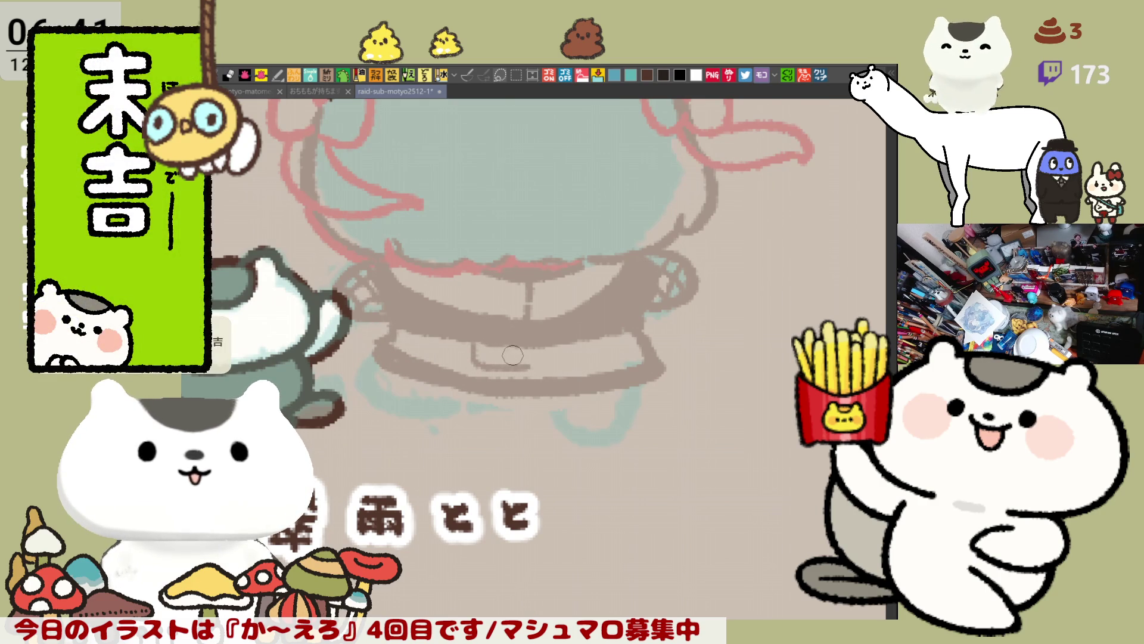
key(ctrl+z)
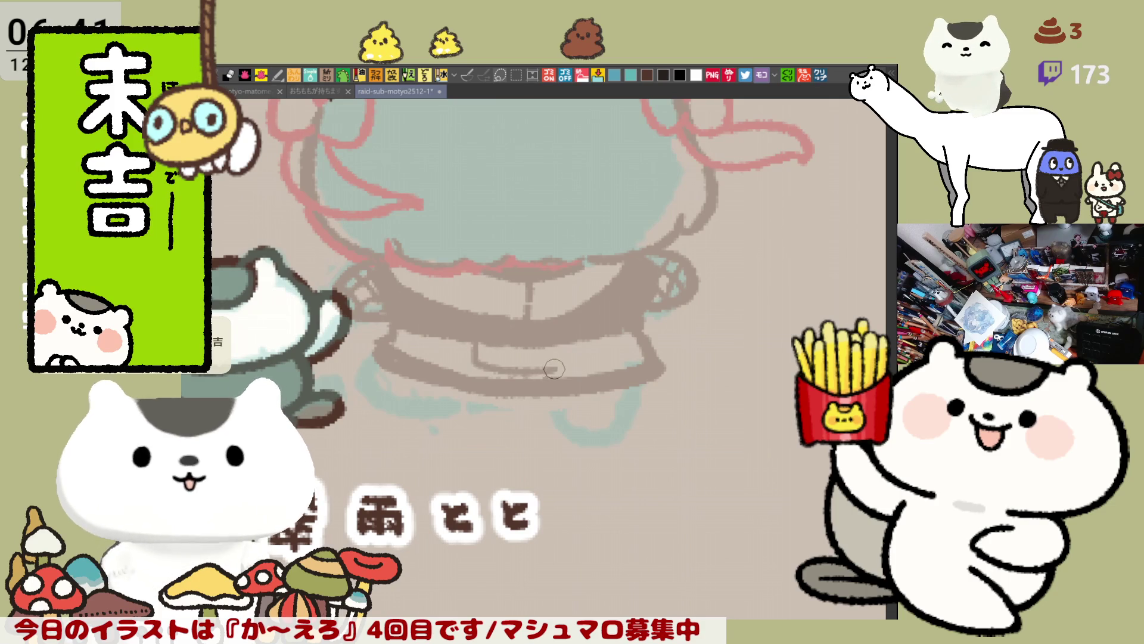
mouse_move(471, 348)
mouse_down()
mouse_move(507, 365)
mouse_move(568, 364)
mouse_up()
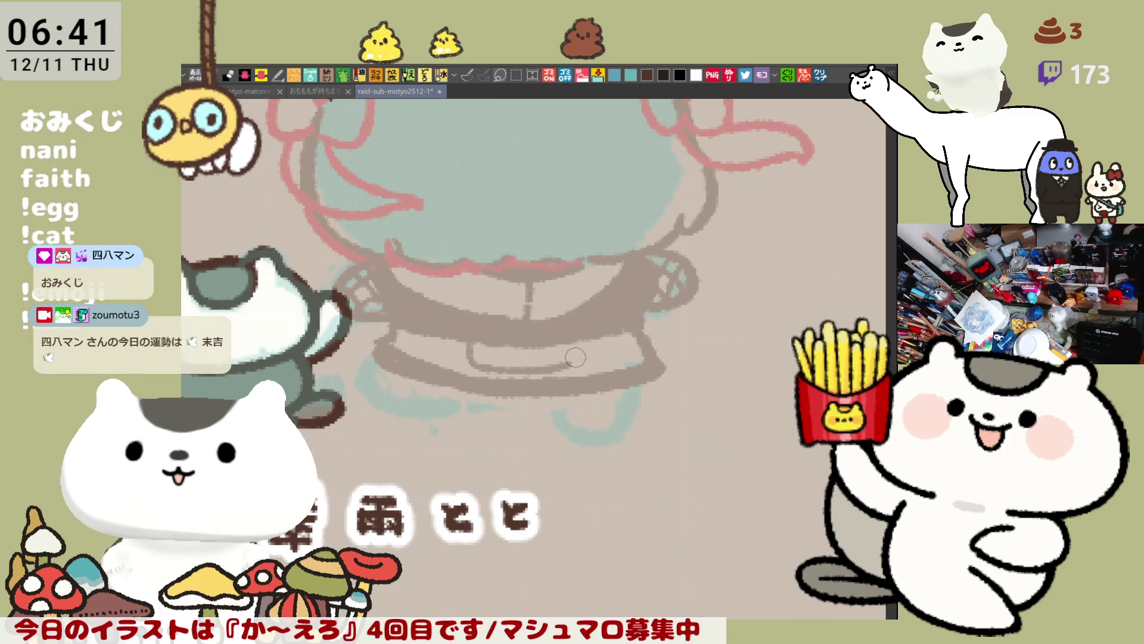
key(ctrl+z)
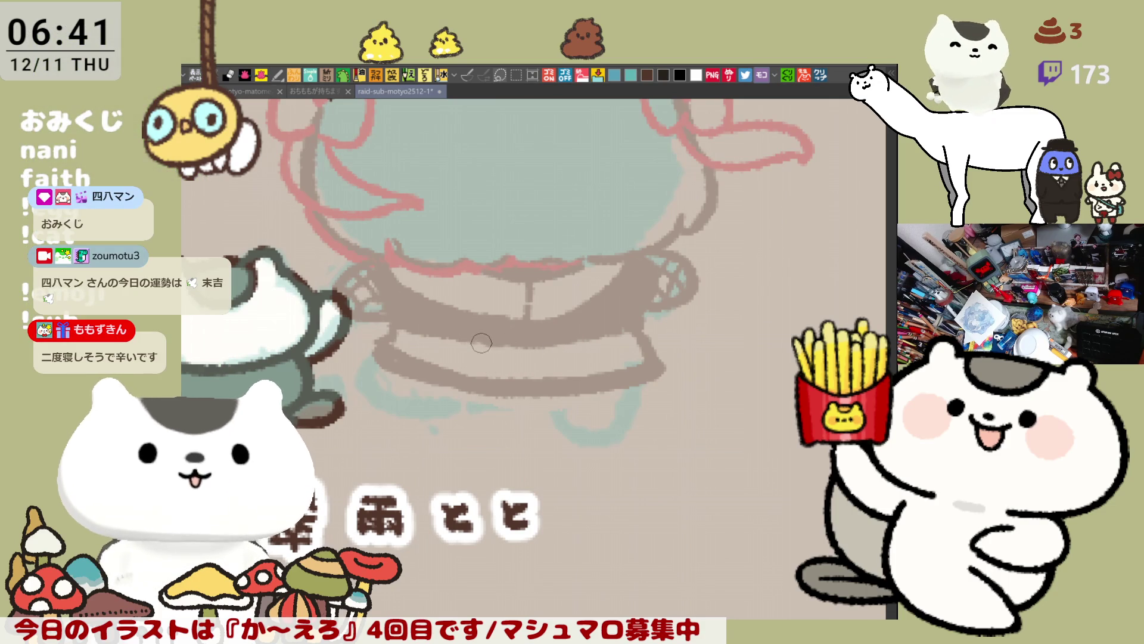
drag(469, 349, 596, 363)
key(ctrl+z)
mouse_move(468, 348)
mouse_down()
mouse_move(536, 364)
mouse_move(595, 358)
mouse_up()
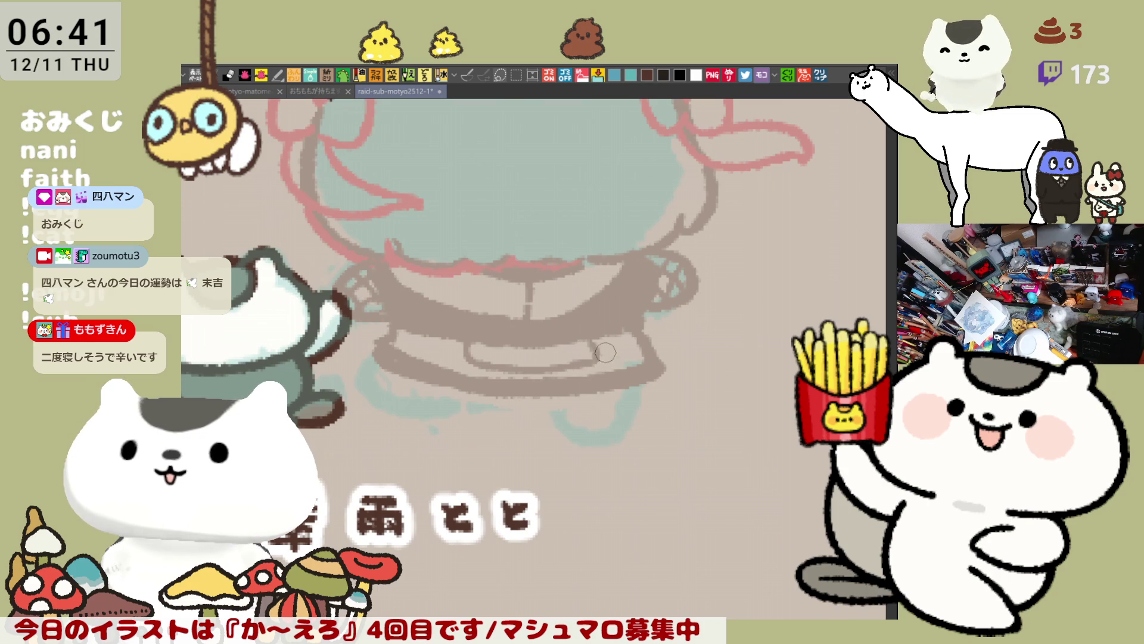
mouse_move(502, 394)
mouse_down()
mouse_move(502, 374)
mouse_move(522, 401)
mouse_move(500, 369)
mouse_move(494, 401)
mouse_move(523, 402)
mouse_move(570, 368)
mouse_move(580, 398)
mouse_up()
mouse_move(559, 356)
mouse_down()
mouse_move(589, 399)
mouse_move(635, 390)
mouse_up()
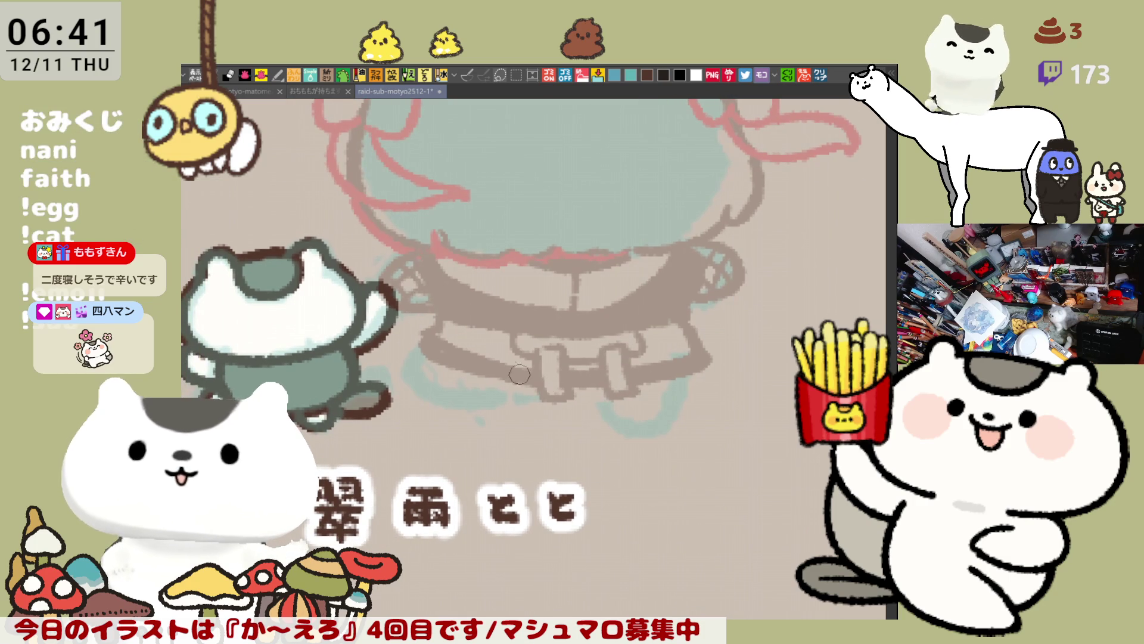
Ink a dark line along the right end of the skirt bottom.
scroll(576, 389, down, 1)
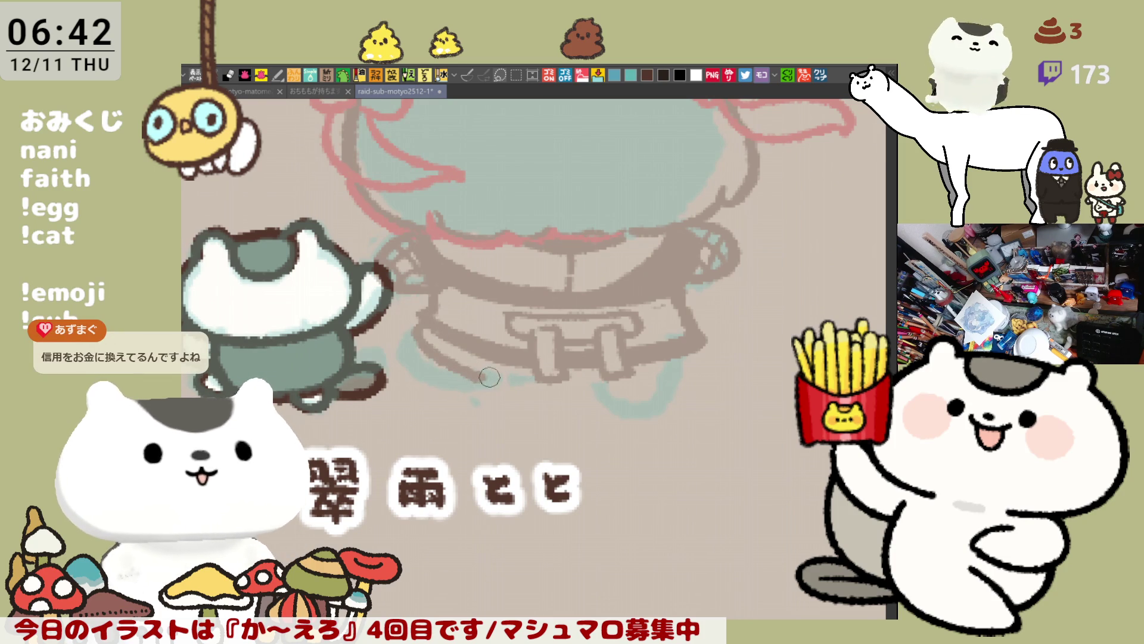
mouse_move(601, 376)
mouse_down()
mouse_move(587, 381)
mouse_move(668, 382)
mouse_up()
key(ctrl+z)
drag(596, 375, 674, 381)
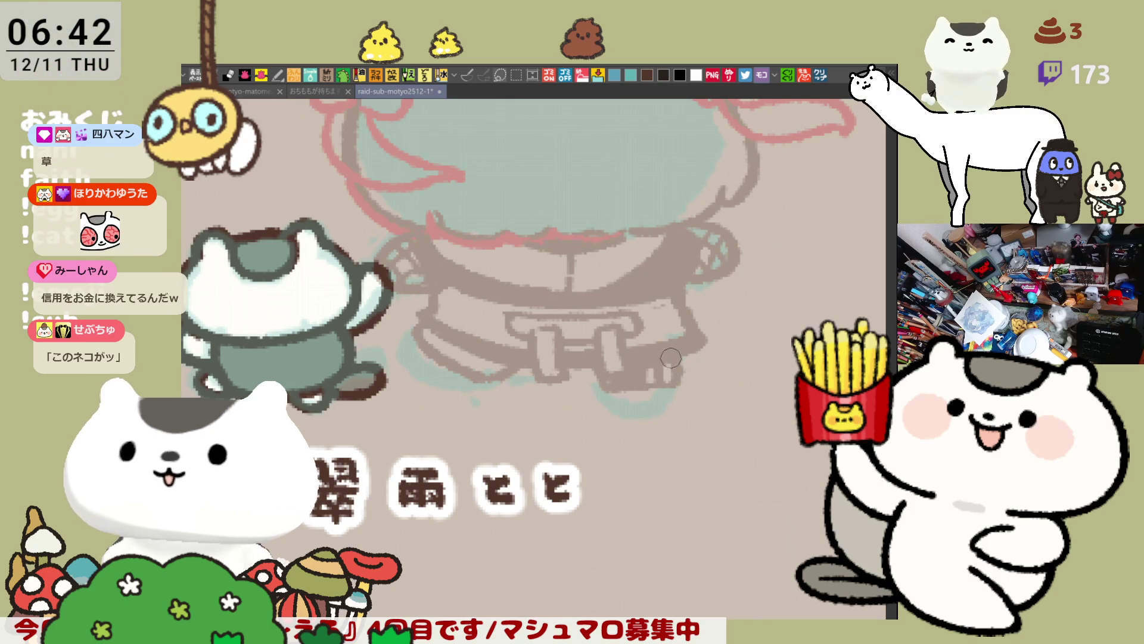
Rotate the canvas view slightly counterclockwise.
scroll(674, 374, up, 1)
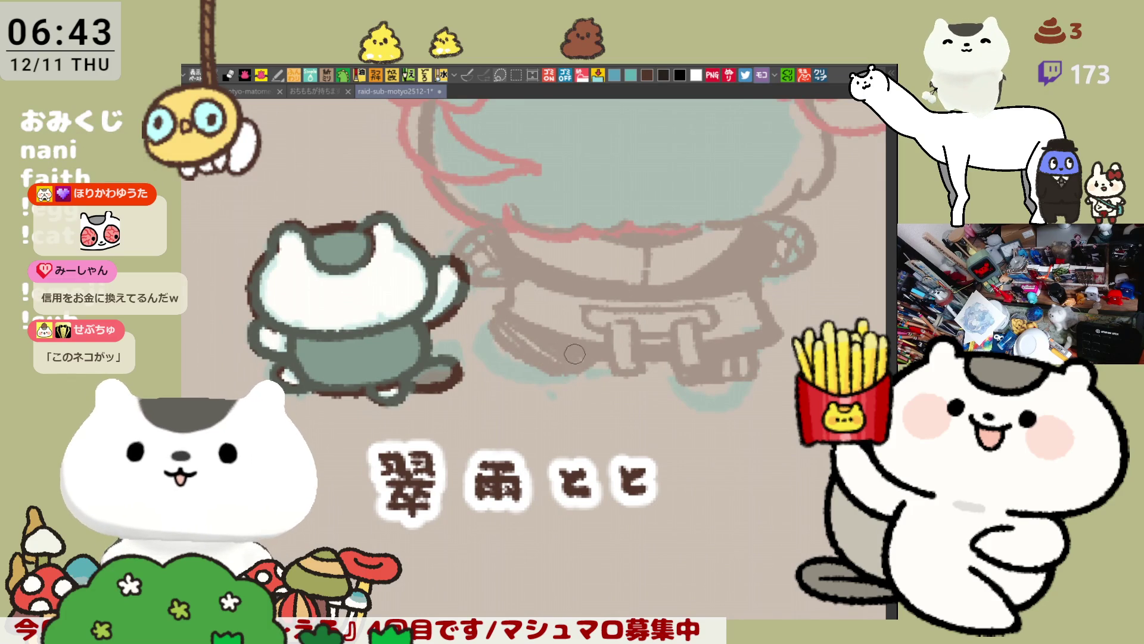
key(minus)
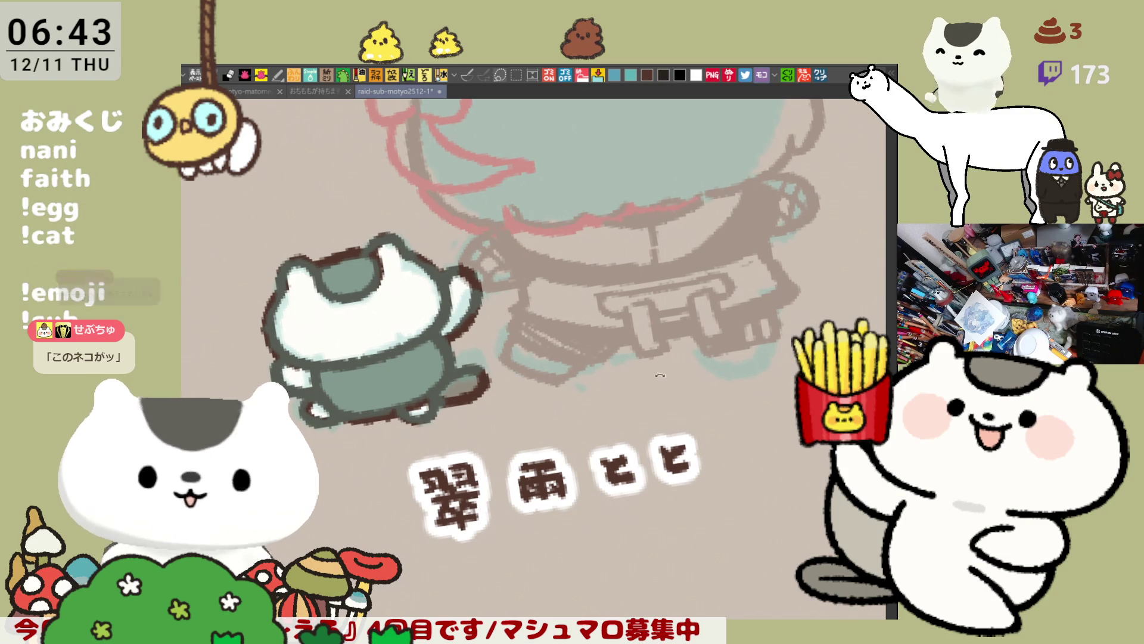
key(minus)
key(asciicircum)
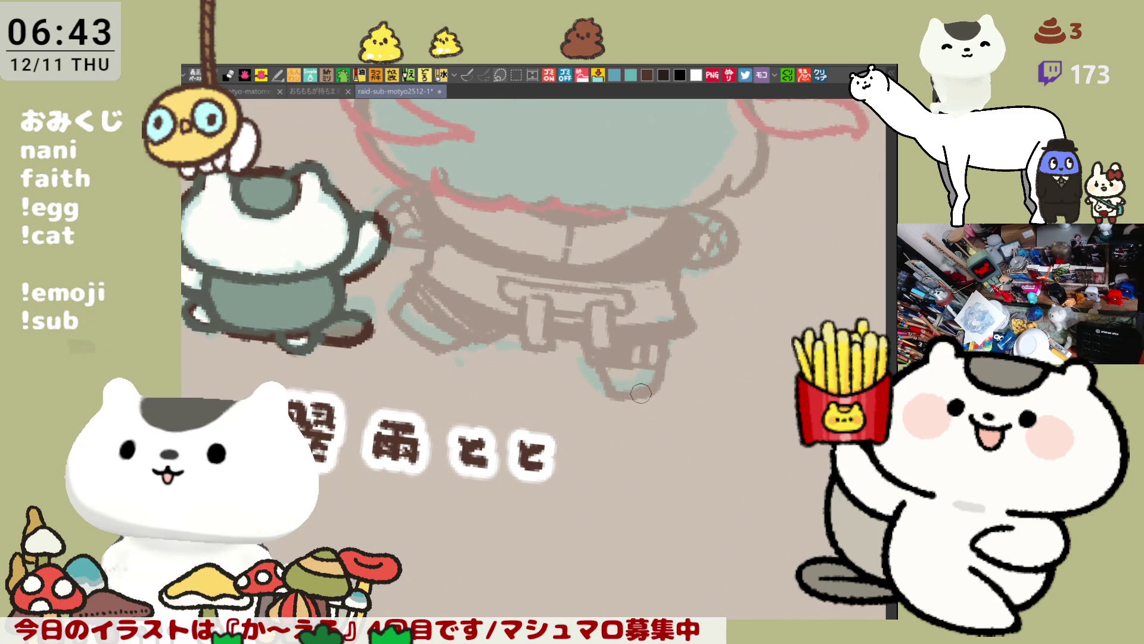
key(minus)
scroll(609, 435, up, 4)
Pan to check the hair and ribbons, then save the character sheet with Ctrl+S.
scroll(686, 394, down, 4)
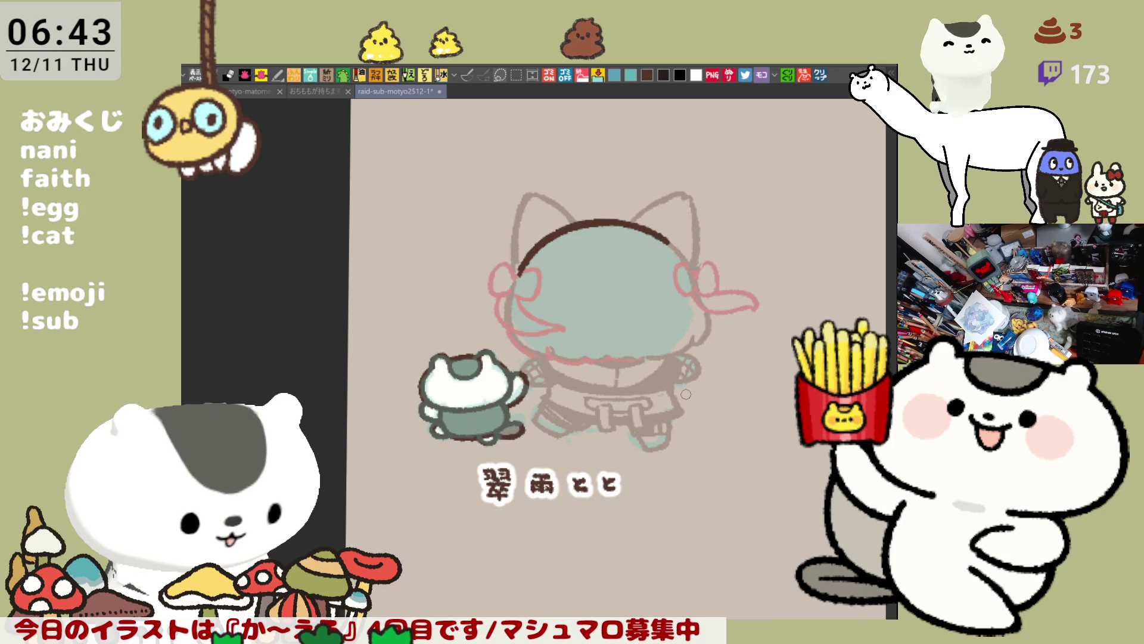
scroll(686, 394, up, 4)
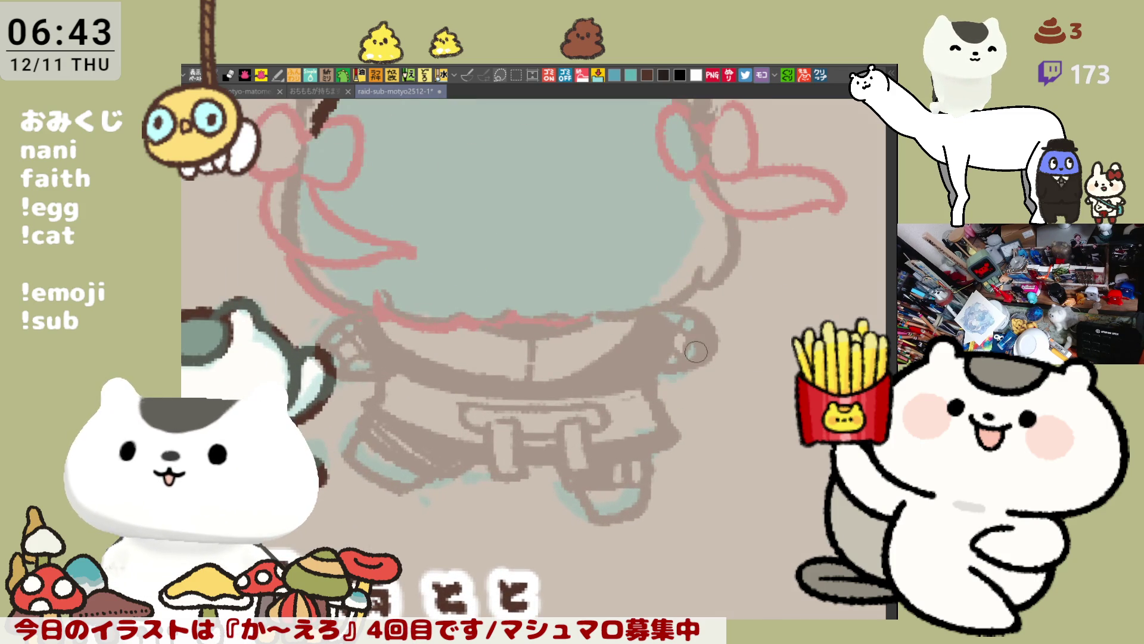
drag(326, 351, 580, 446)
scroll(593, 425, down, 4)
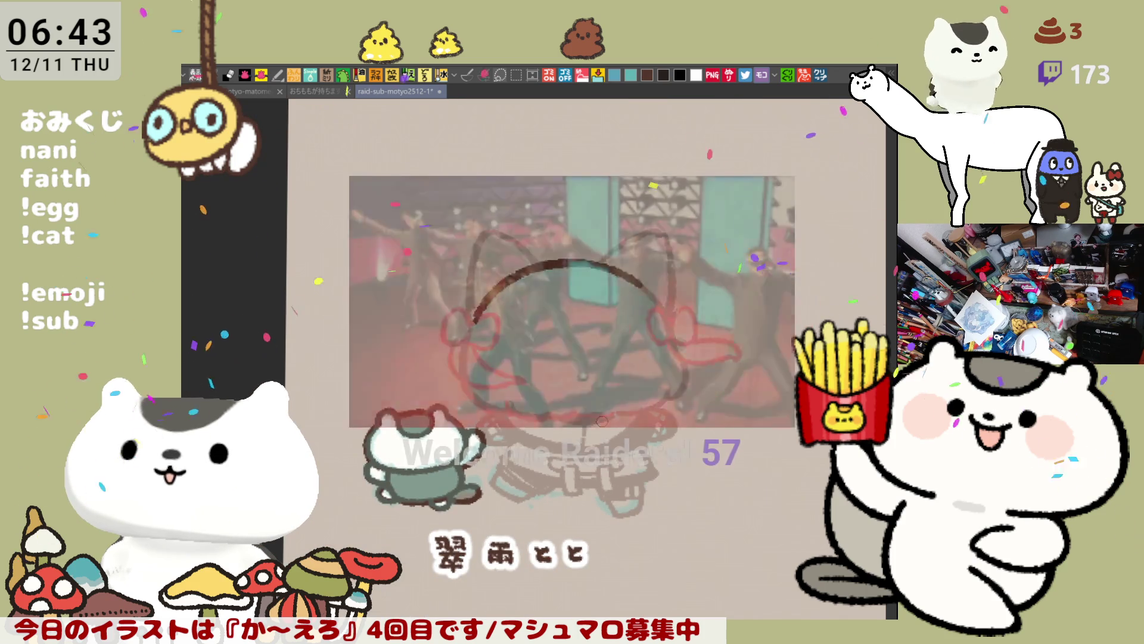
key(ctrl+s)
scroll(572, 358, down, 2)
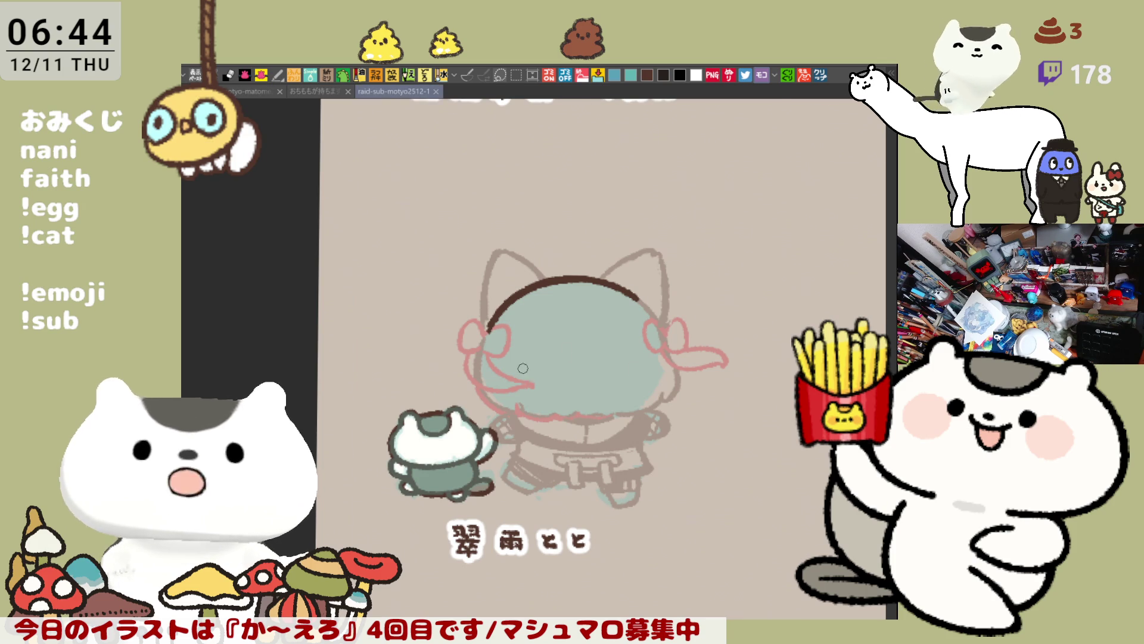
Pan to the second row's middle slot and letter the name's first two characters.
scroll(555, 385, down, 2)
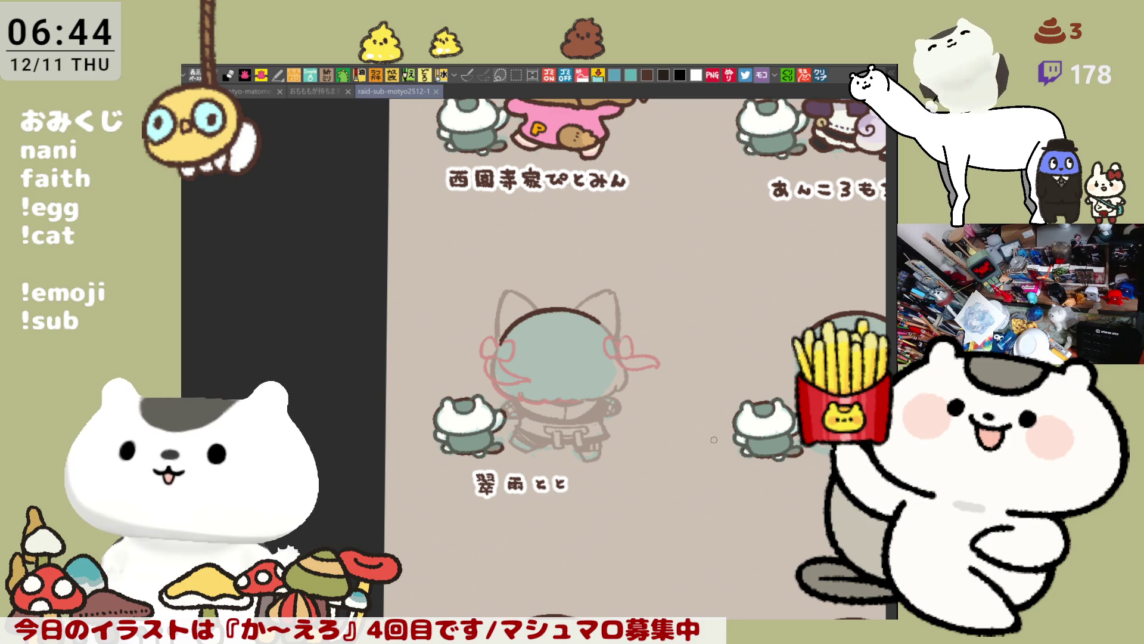
mouse_move(714, 440)
mouse_down()
mouse_move(684, 415)
mouse_move(501, 369)
mouse_up()
drag(756, 460, 676, 463)
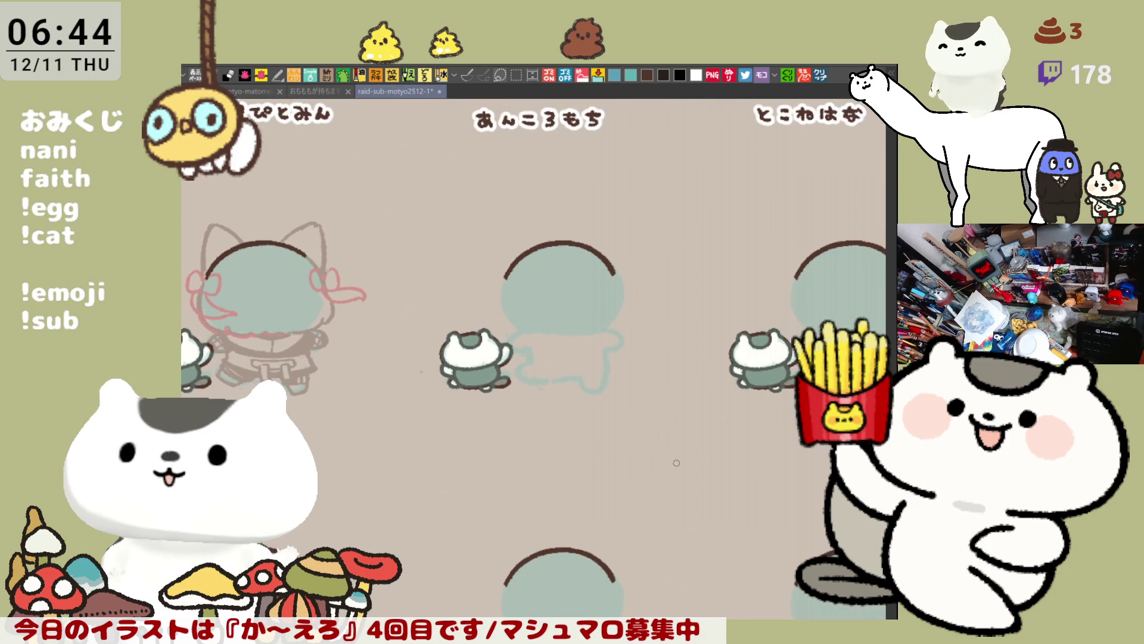
scroll(446, 442, up, 5)
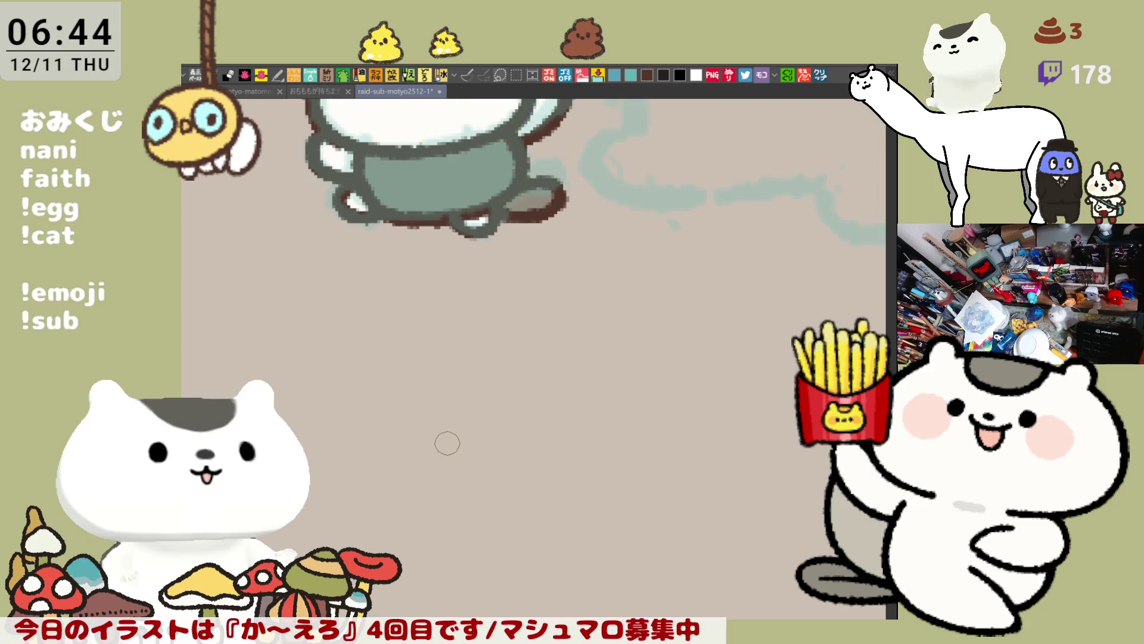
mouse_move(471, 299)
mouse_down()
mouse_move(504, 325)
mouse_move(494, 309)
mouse_move(494, 333)
mouse_move(466, 354)
mouse_up()
key(ctrl+z)
key(ctrl+z)
mouse_move(505, 319)
mouse_down()
mouse_move(516, 334)
mouse_move(587, 322)
mouse_move(563, 358)
mouse_up()
mouse_move(593, 301)
mouse_down()
mouse_move(596, 319)
mouse_move(614, 319)
mouse_move(556, 337)
mouse_up()
Letter the remaining characters of the name label, fixing strokes with undo and redo.
key(ctrl+z)
key(ctrl+z)
key(ctrl+z)
key(ctrl+z)
key(ctrl+z)
key(ctrl+y)
mouse_move(571, 298)
mouse_down()
mouse_move(563, 355)
mouse_move(613, 317)
mouse_move(679, 357)
mouse_move(482, 403)
mouse_up()
mouse_move(542, 313)
mouse_down()
mouse_move(593, 354)
mouse_move(599, 319)
mouse_up()
key(ctrl+z)
click(556, 323)
drag(587, 301, 588, 337)
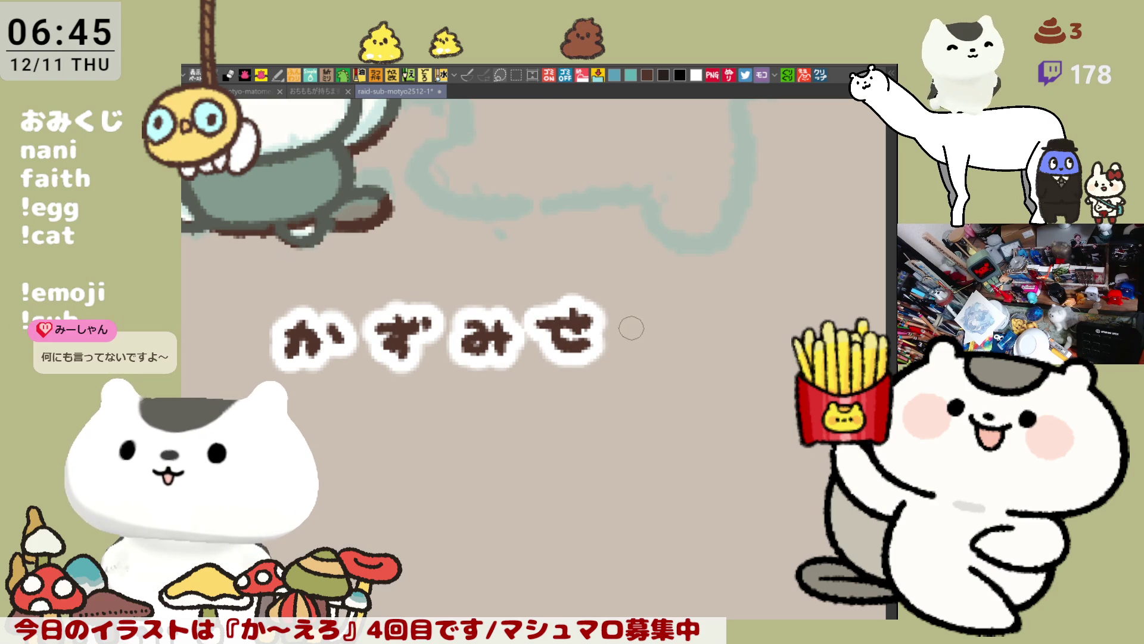
key(ctrl+z)
key(ctrl+y)
key(ctrl+z)
key(ctrl+z)
key(ctrl+y)
key(ctrl+y)
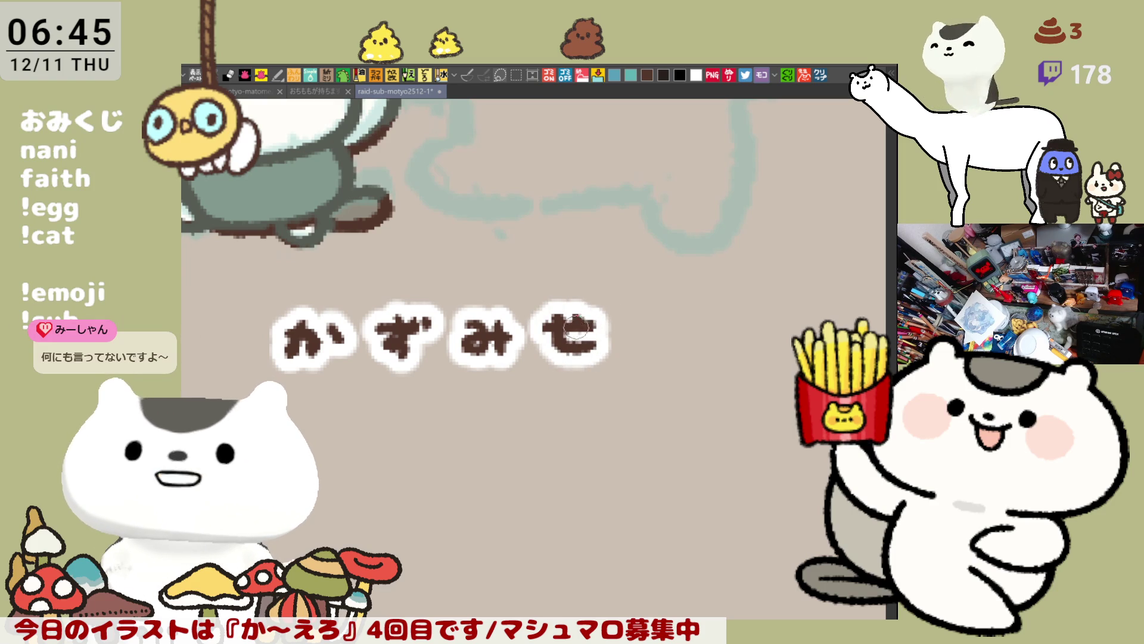
mouse_move(635, 311)
mouse_down()
mouse_move(624, 358)
mouse_move(661, 353)
mouse_up()
mouse_move(703, 304)
mouse_down()
mouse_move(699, 337)
mouse_move(723, 355)
mouse_move(737, 321)
mouse_move(717, 334)
mouse_up()
key(ctrl+z)
key(ctrl+y)
scroll(674, 407, down, 2)
Zoom in on the head and start outlining the right bow in dark brown.
scroll(674, 407, down, 3)
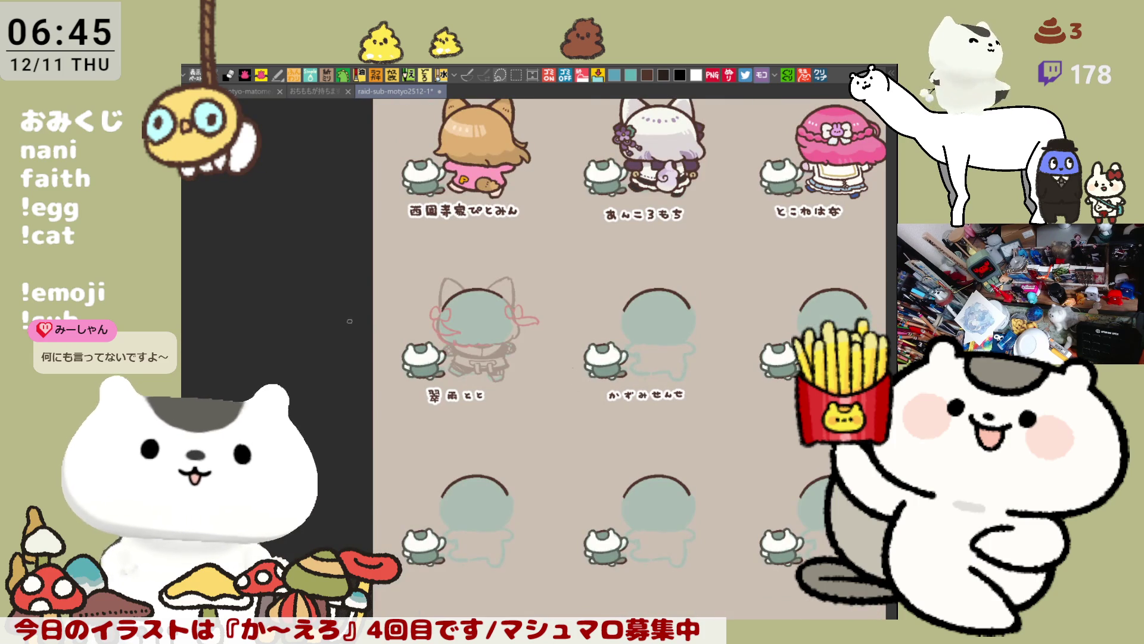
scroll(454, 315, up, 5)
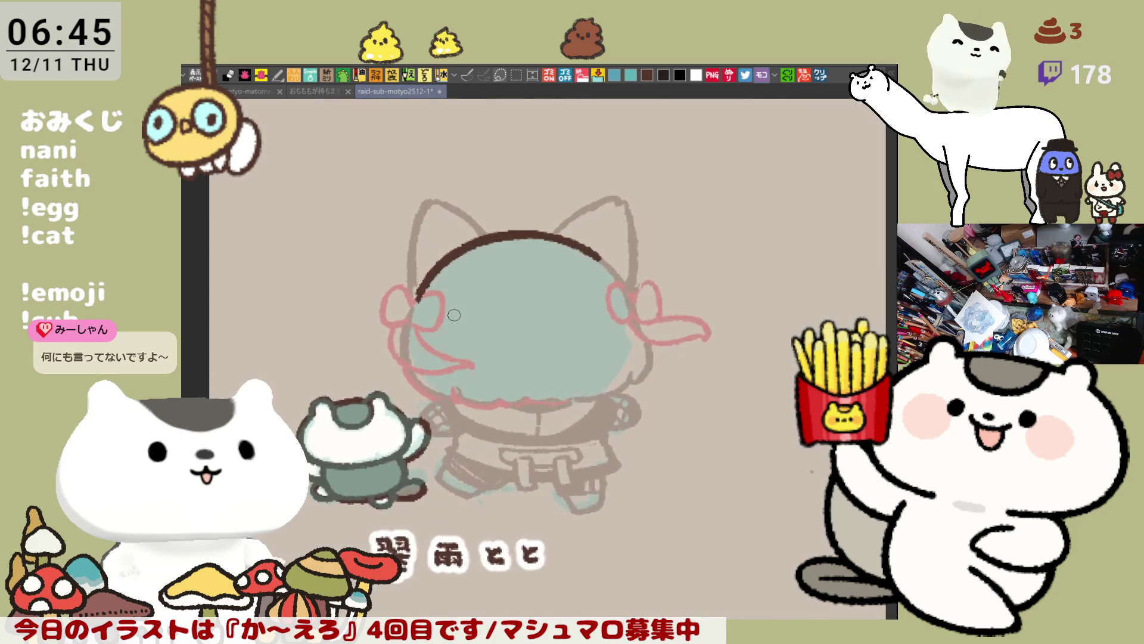
scroll(454, 315, up, 1)
drag(549, 268, 510, 397)
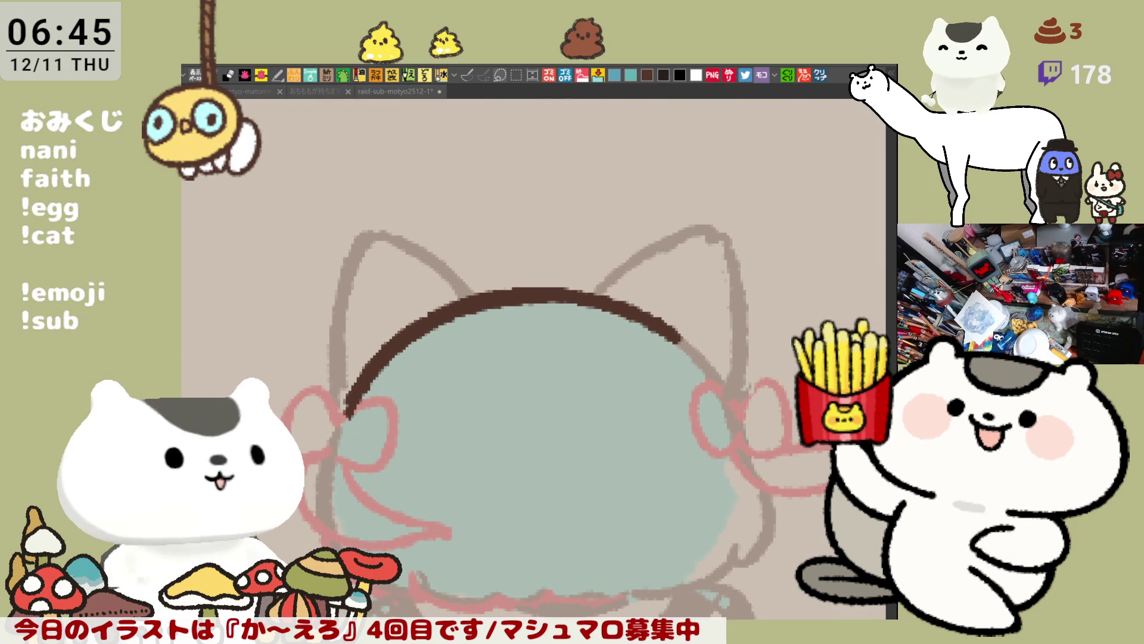
drag(757, 366, 683, 314)
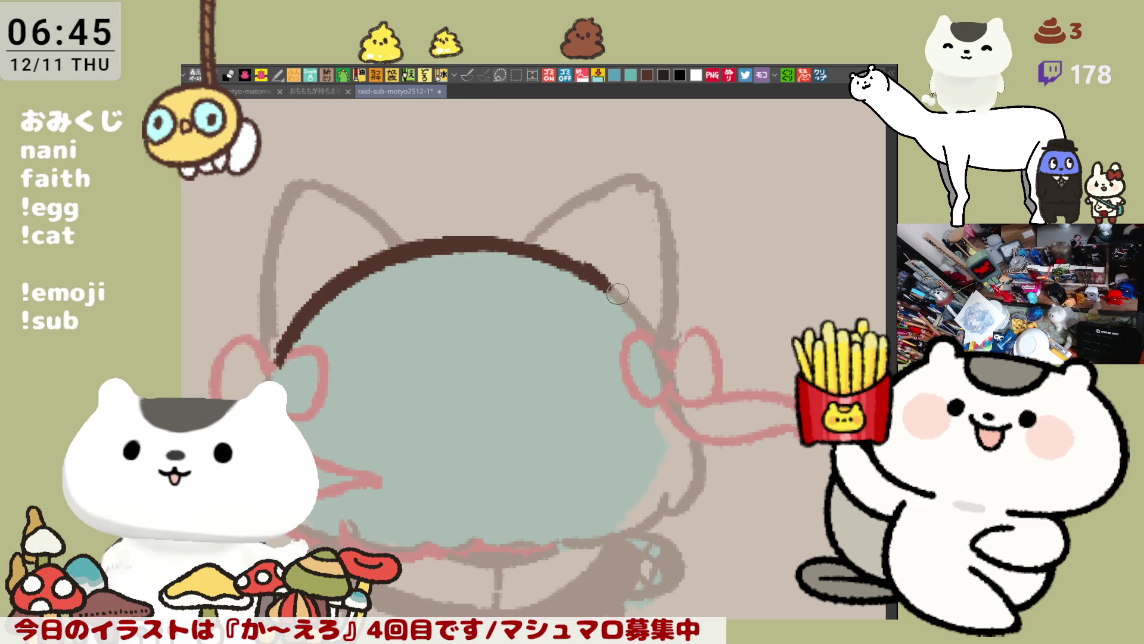
mouse_move(607, 288)
mouse_down()
mouse_move(659, 342)
mouse_move(659, 301)
mouse_move(643, 358)
mouse_move(695, 289)
mouse_move(730, 352)
mouse_up()
key(ctrl+z)
key(ctrl+z)
mouse_move(676, 313)
mouse_down()
mouse_move(692, 292)
mouse_move(724, 350)
mouse_move(707, 360)
mouse_move(732, 337)
mouse_up()
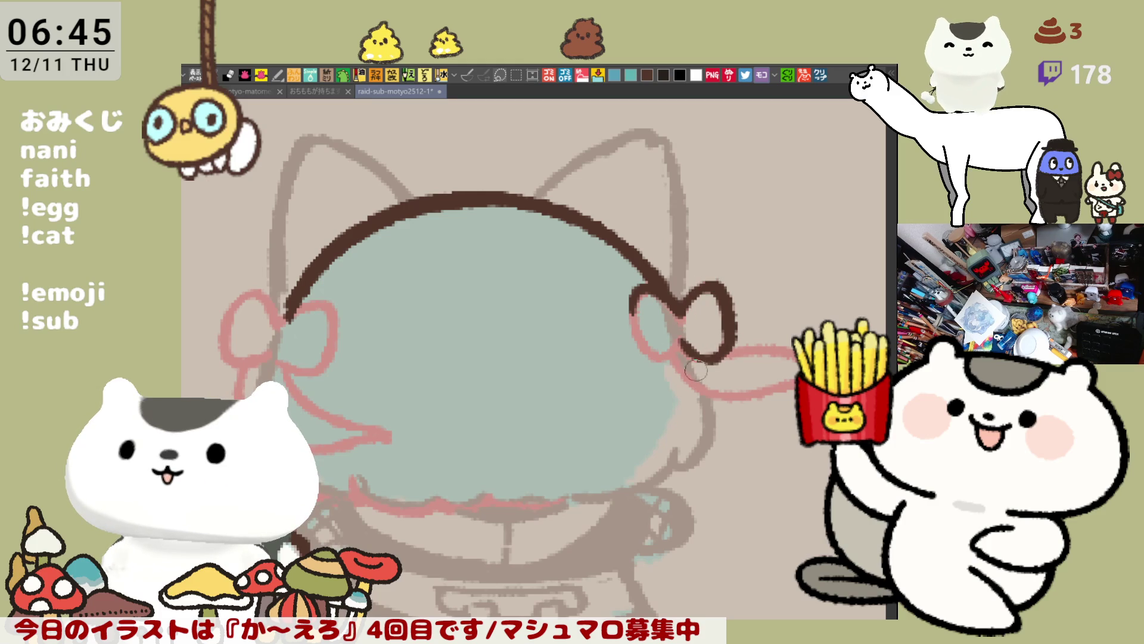
mouse_move(635, 314)
mouse_down()
mouse_move(663, 358)
mouse_move(683, 341)
mouse_up()
key(ctrl+z)
key(ctrl+z)
key(ctrl+z)
Finish outlining both lobes of the right bow down to the knot.
mouse_move(680, 310)
mouse_down()
mouse_move(713, 358)
mouse_move(667, 347)
mouse_up()
drag(630, 303, 668, 352)
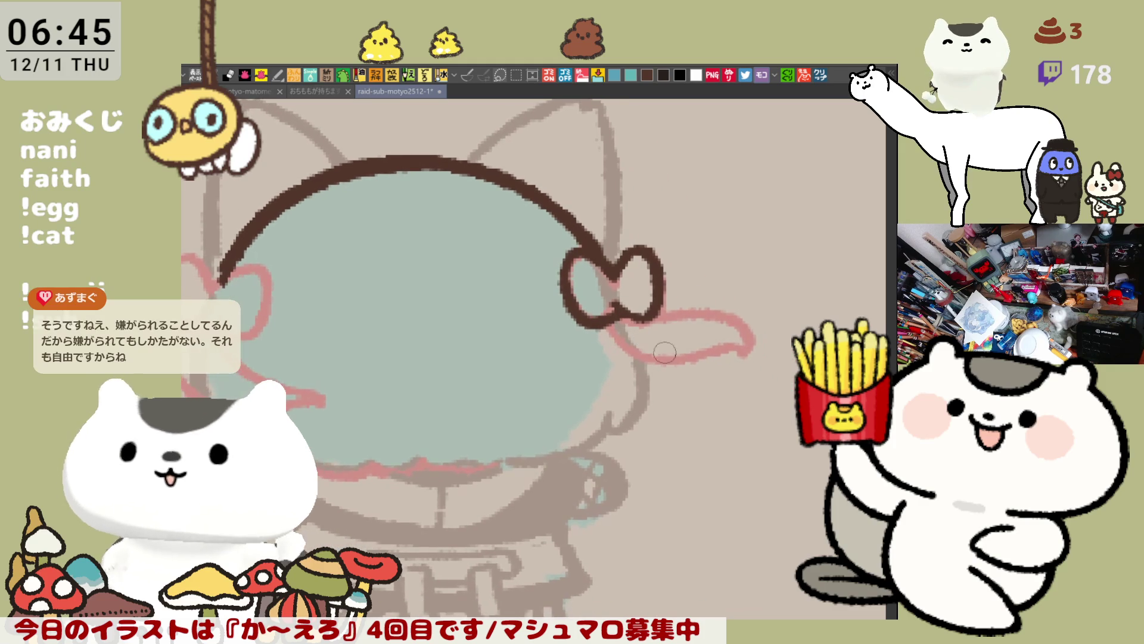
key(ctrl+z)
drag(602, 289, 655, 351)
key(ctrl+z)
mouse_move(604, 290)
mouse_down()
mouse_move(643, 351)
mouse_move(661, 333)
mouse_up()
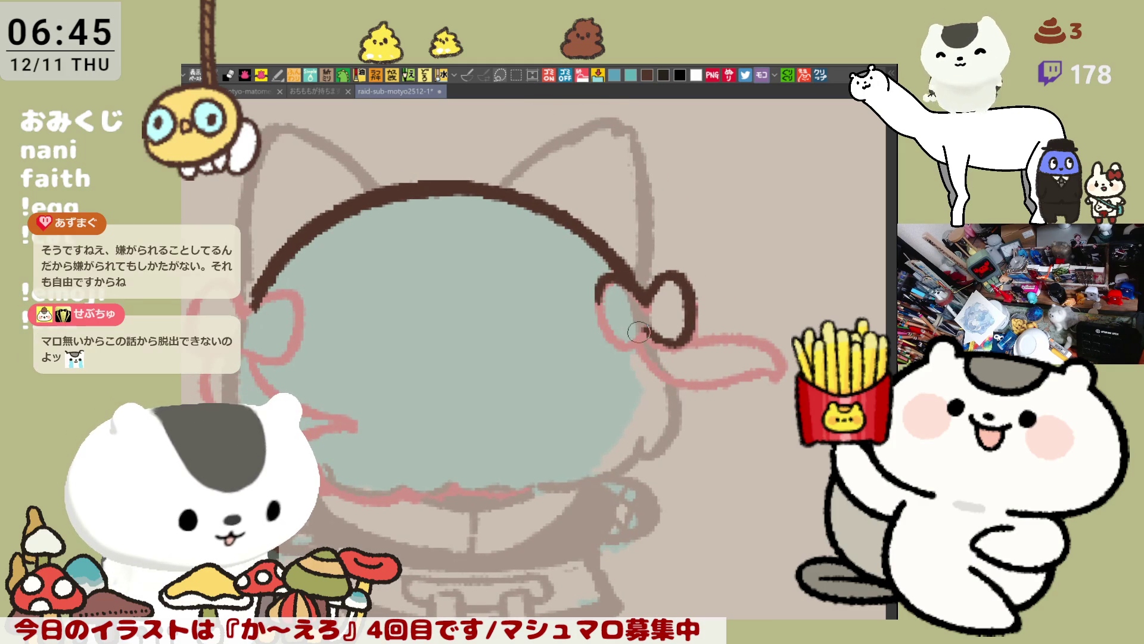
drag(595, 289, 650, 330)
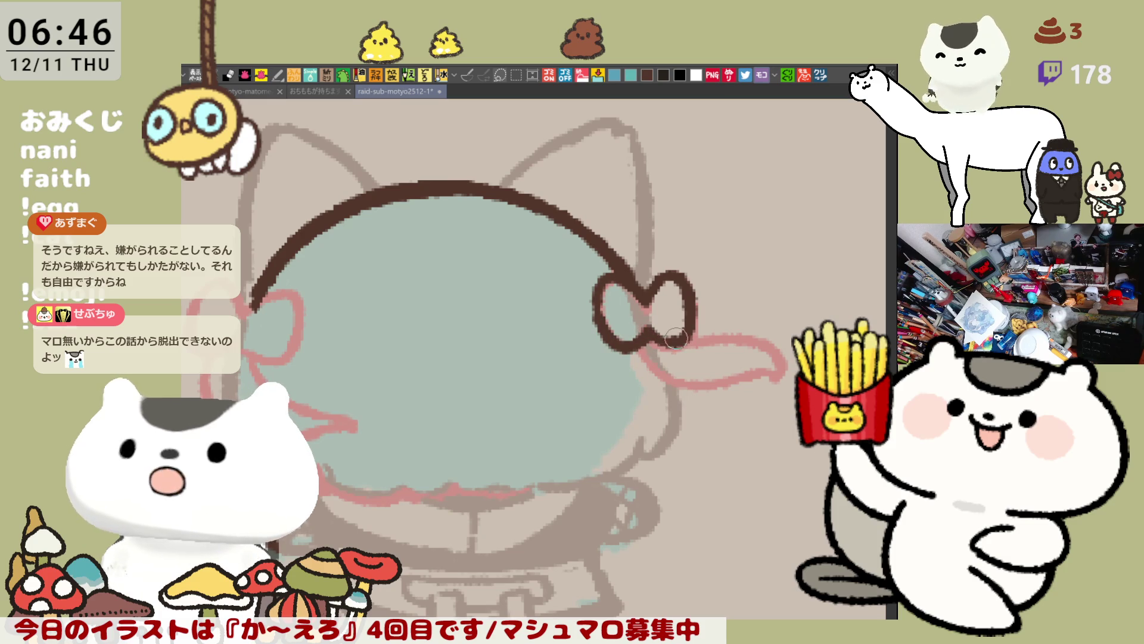
Ink the lower edge of the right ribbon out to its tip.
drag(687, 374, 568, 353)
drag(521, 319, 627, 351)
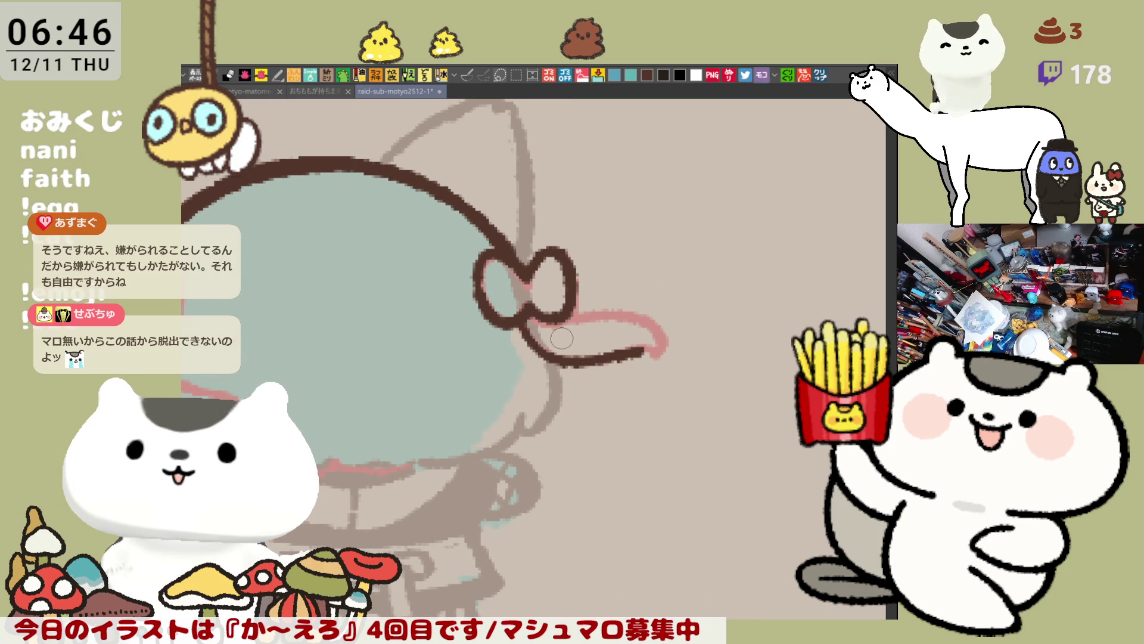
key(ctrl+z)
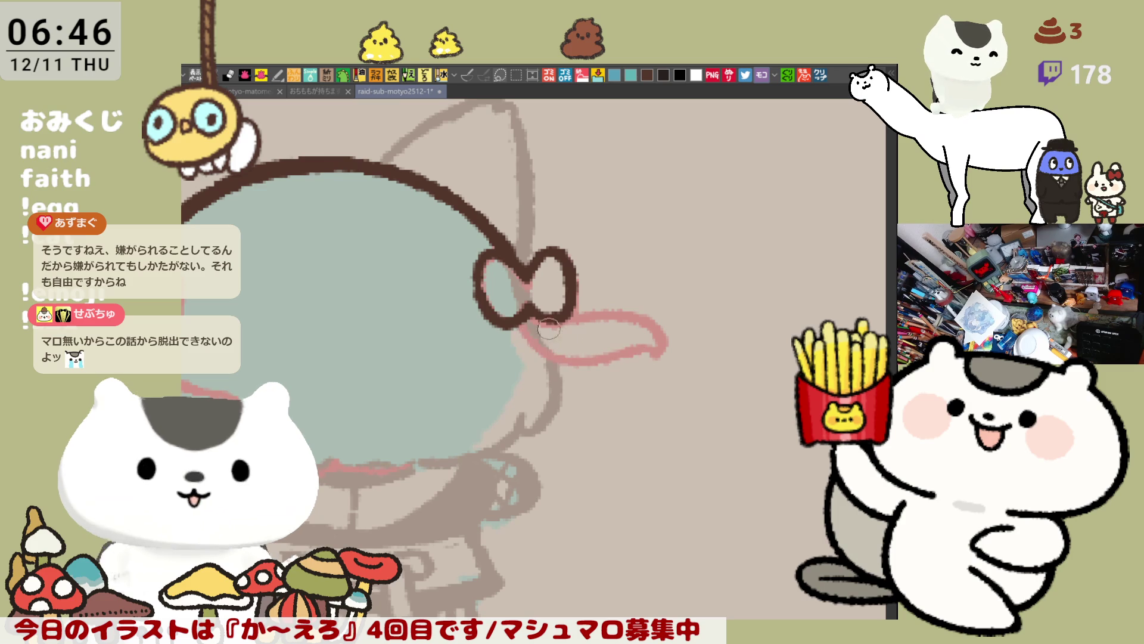
drag(514, 323, 651, 358)
key(ctrl+z)
mouse_move(508, 320)
mouse_down()
mouse_move(583, 370)
mouse_move(679, 349)
mouse_up()
drag(597, 340, 799, 303)
Ink the left bow's outer loop and darken its bottom outline.
drag(569, 322, 590, 322)
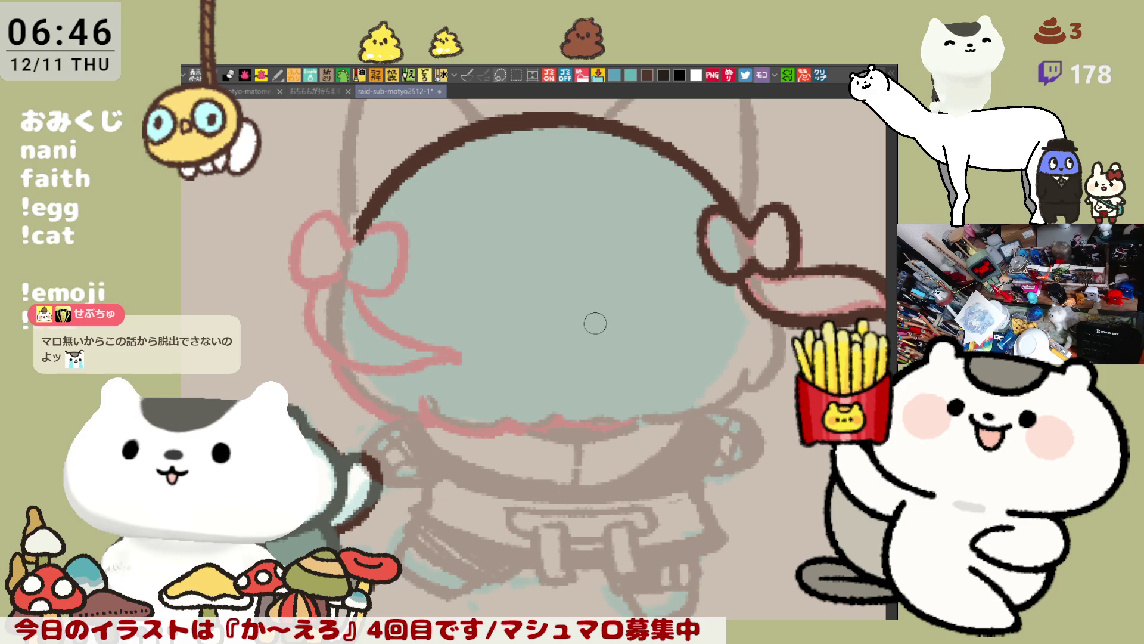
drag(590, 319, 582, 327)
mouse_move(339, 250)
mouse_down()
mouse_move(329, 262)
mouse_move(375, 311)
mouse_up()
mouse_move(337, 256)
mouse_down()
mouse_move(384, 259)
mouse_move(424, 306)
mouse_up()
key(ctrl+z)
key(ctrl+z)
drag(385, 262, 420, 327)
key(ctrl+z)
mouse_move(382, 255)
mouse_down()
mouse_move(394, 253)
mouse_move(412, 326)
mouse_up()
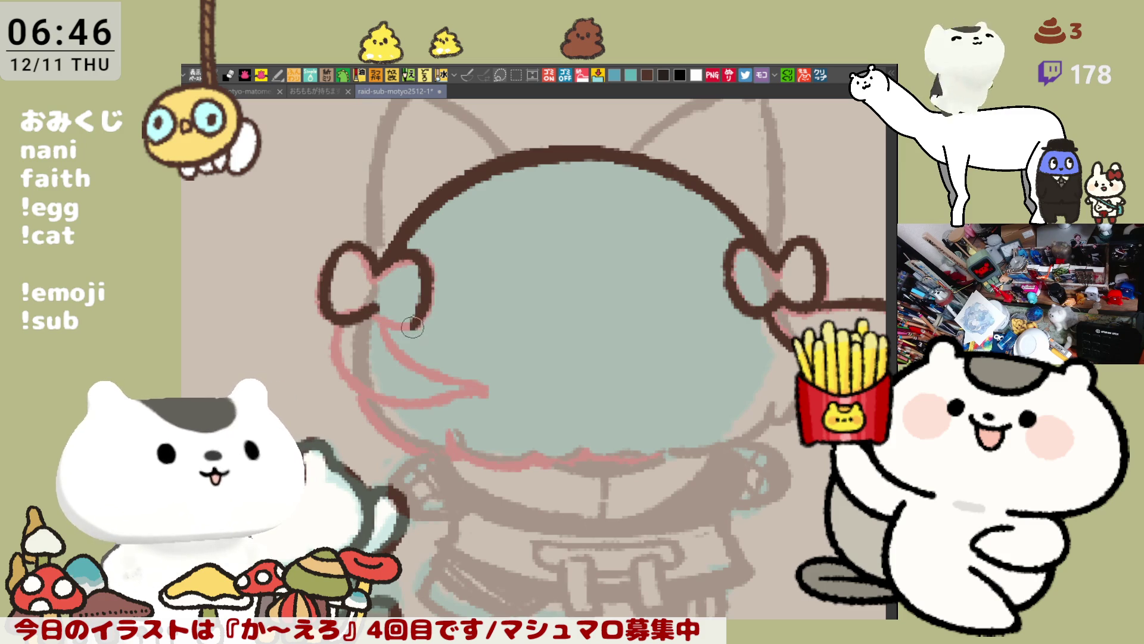
drag(365, 295, 413, 320)
scroll(404, 332, up, 3)
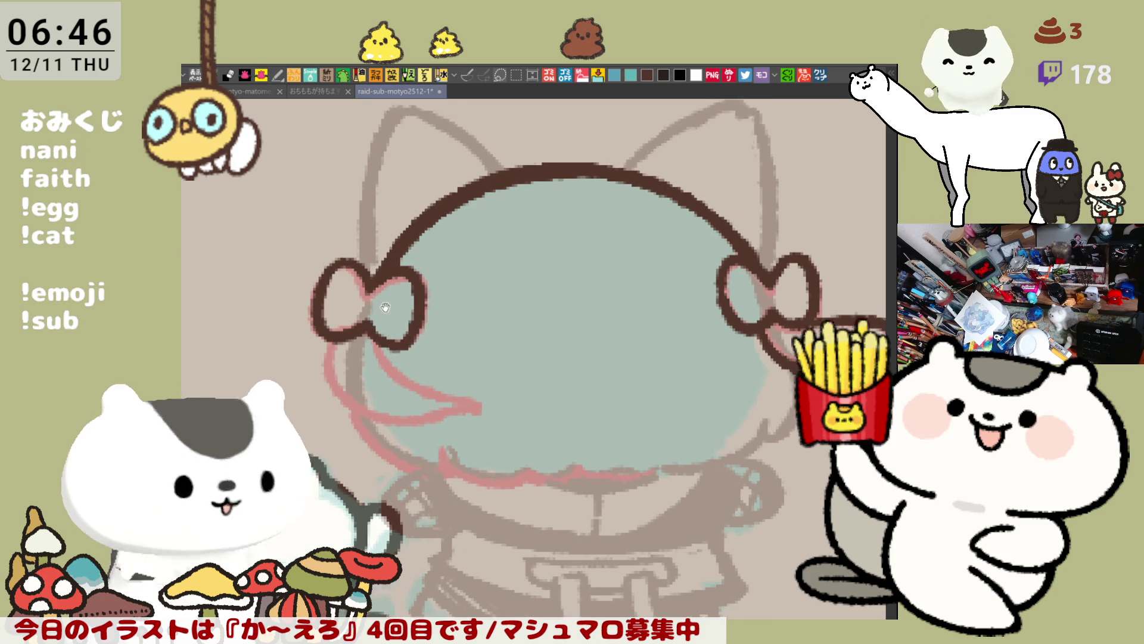
drag(398, 159, 440, 157)
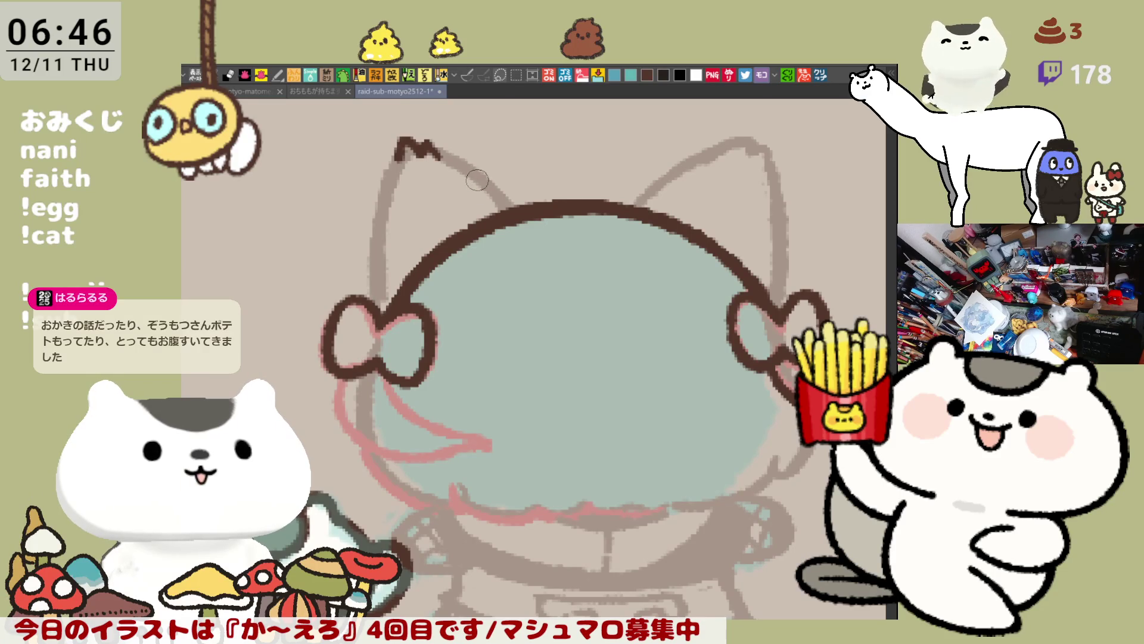
Trace the left ear's outer side and tip in dark brown, redrawing the tip sharper.
key(ctrl+z)
mouse_move(400, 168)
mouse_down()
mouse_move(418, 140)
mouse_move(516, 216)
mouse_up()
key(ctrl+z)
drag(425, 142, 513, 210)
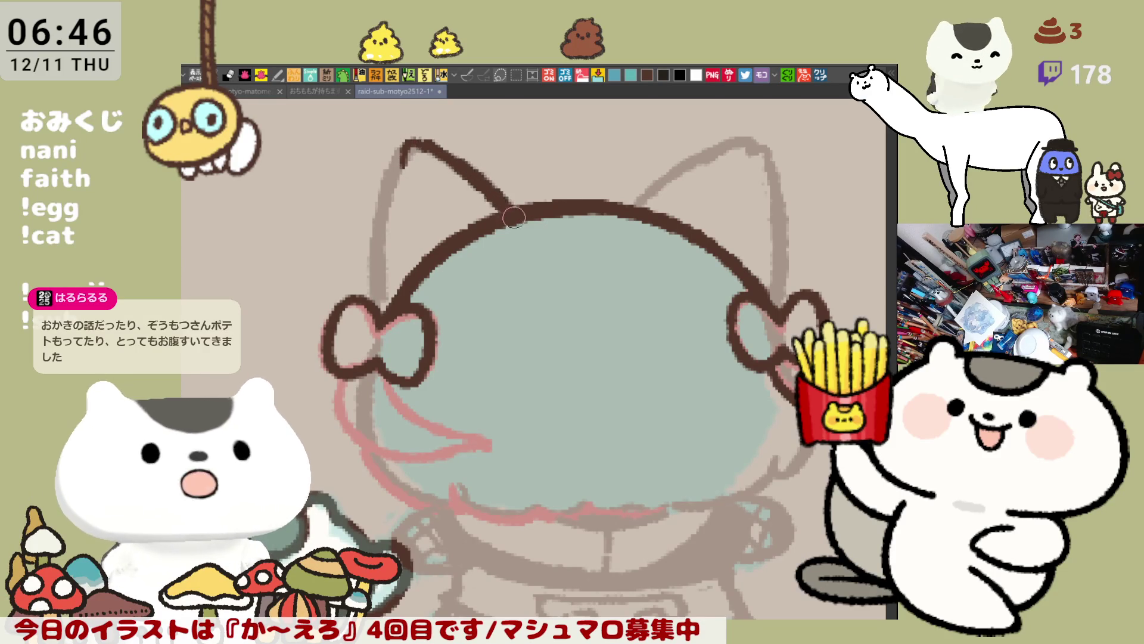
mouse_move(405, 165)
mouse_down()
mouse_move(390, 183)
mouse_move(373, 315)
mouse_up()
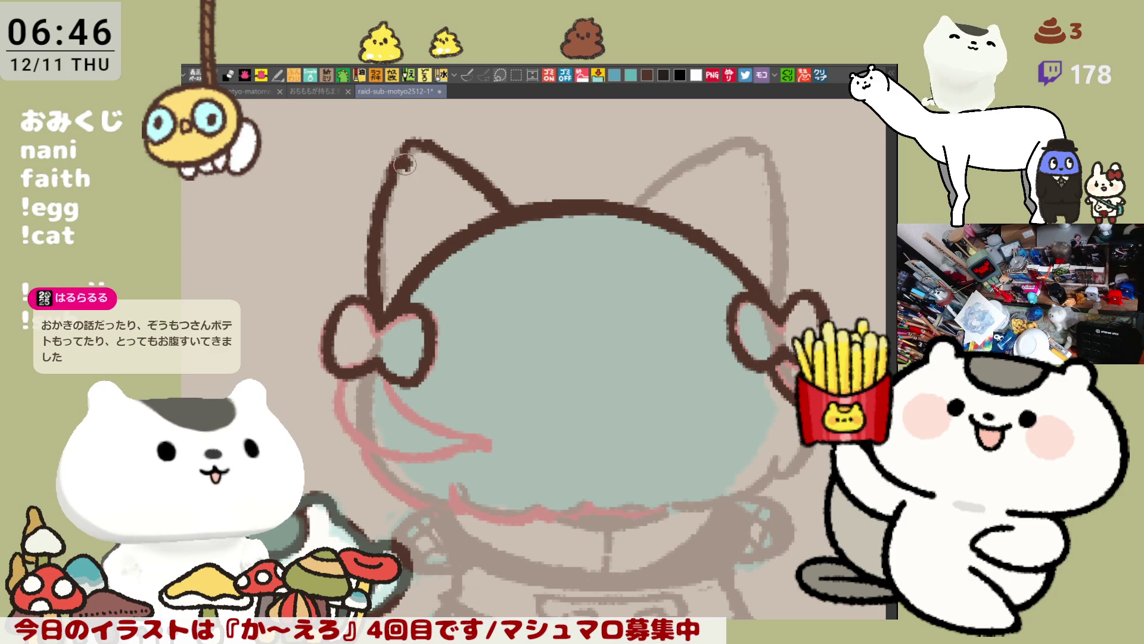
mouse_move(404, 165)
mouse_down()
mouse_move(411, 141)
mouse_move(400, 166)
mouse_move(433, 146)
mouse_up()
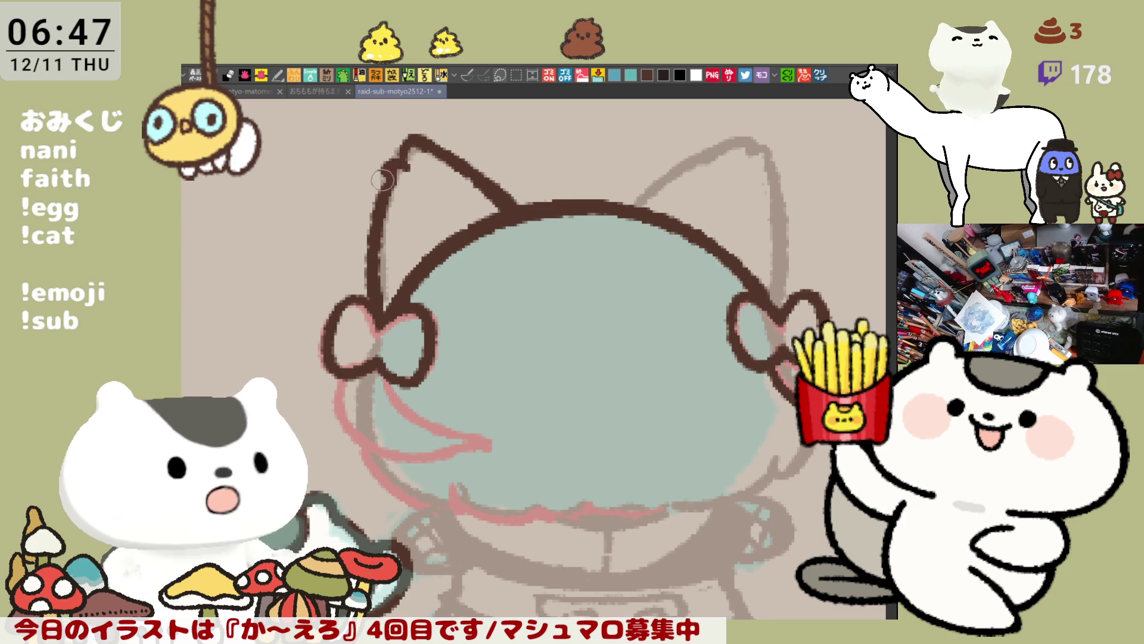
scroll(381, 272, down, 2)
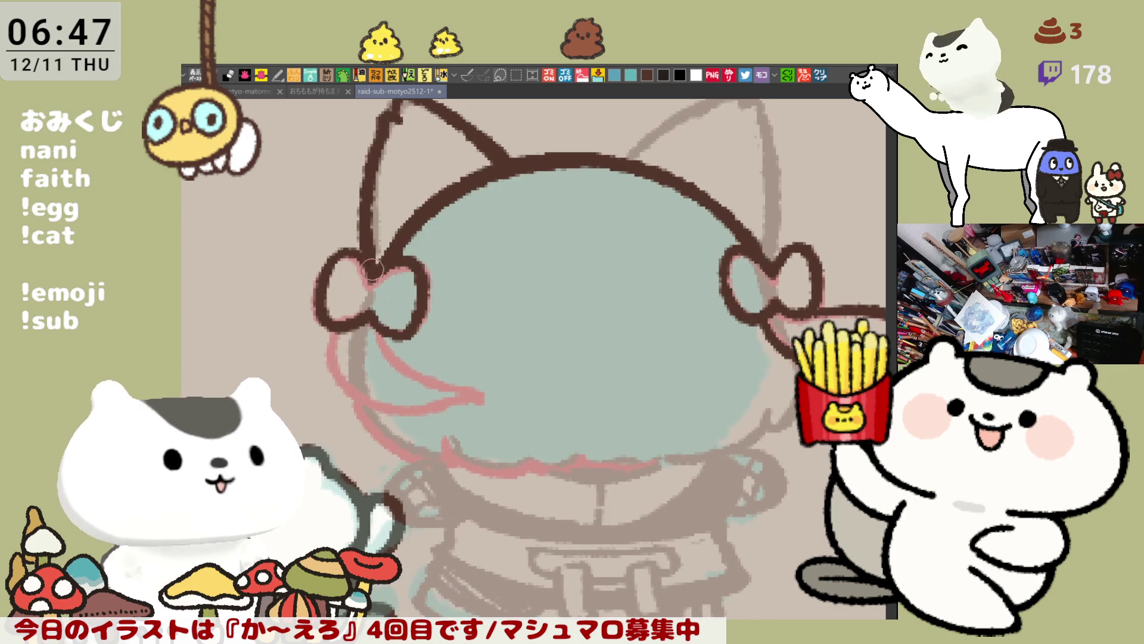
scroll(387, 253, up, 1)
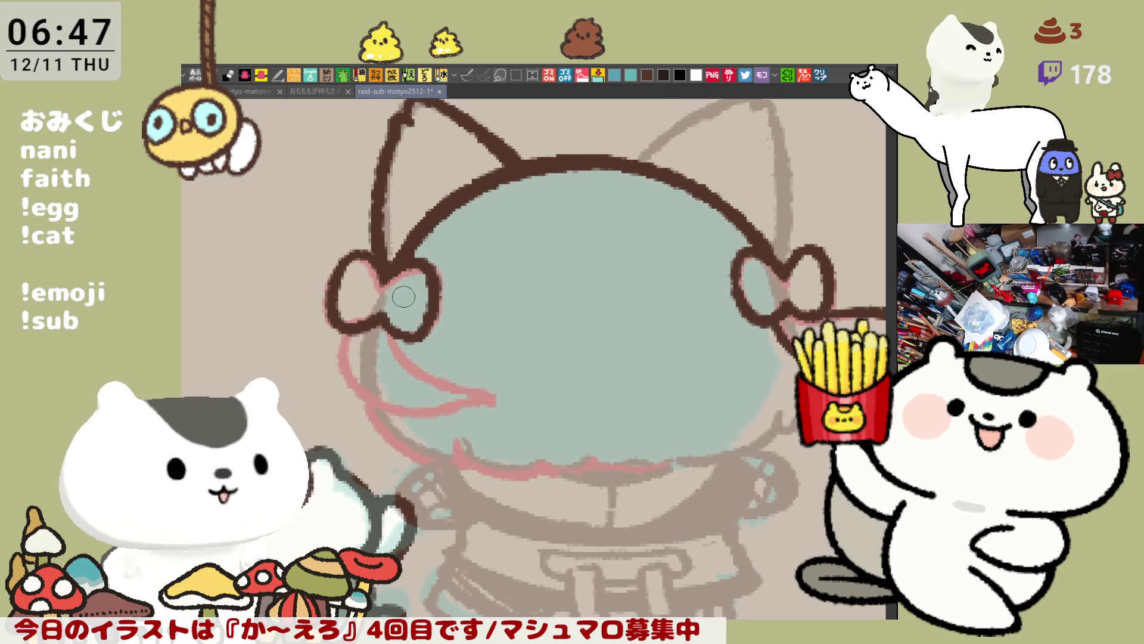
drag(459, 288, 434, 243)
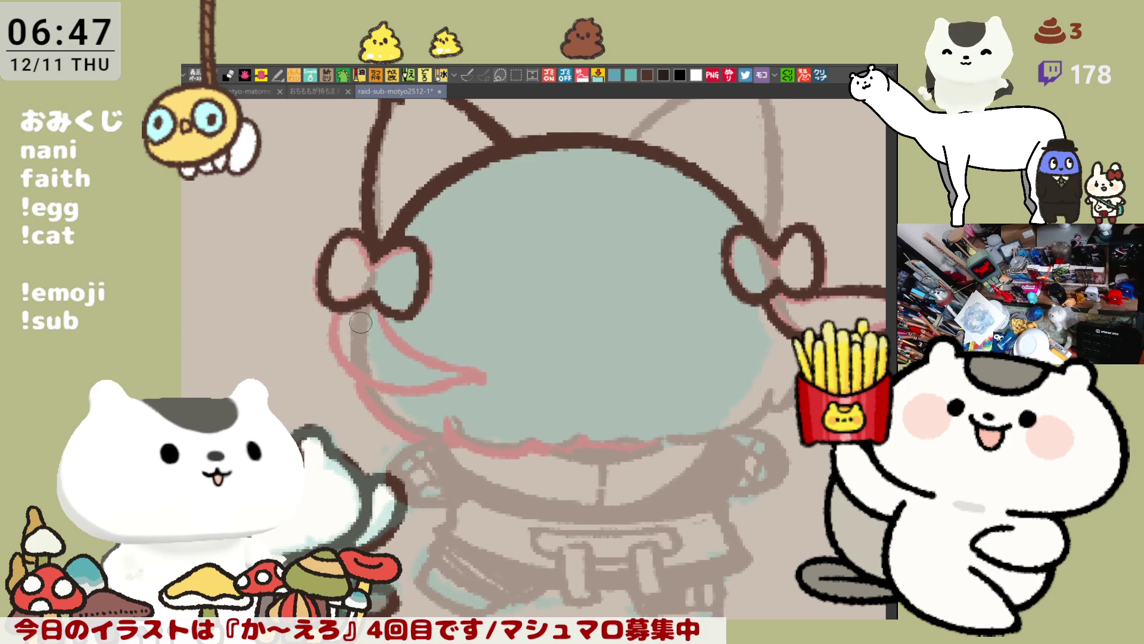
Ink the inner edge of the left ribbon tail, retrying the curve until it fits.
mouse_move(330, 305)
mouse_down()
mouse_move(456, 387)
mouse_move(486, 373)
mouse_move(351, 385)
mouse_move(487, 371)
mouse_up()
key(ctrl+z)
drag(386, 304, 508, 383)
key(ctrl+z)
drag(441, 345, 497, 378)
key(ctrl+z)
key(ctrl+z)
drag(385, 301, 491, 375)
key(ctrl+z)
mouse_move(381, 301)
mouse_down()
mouse_move(417, 358)
mouse_move(472, 368)
mouse_up()
key(ctrl+z)
key(ctrl+z)
key(ctrl+z)
drag(381, 301, 485, 365)
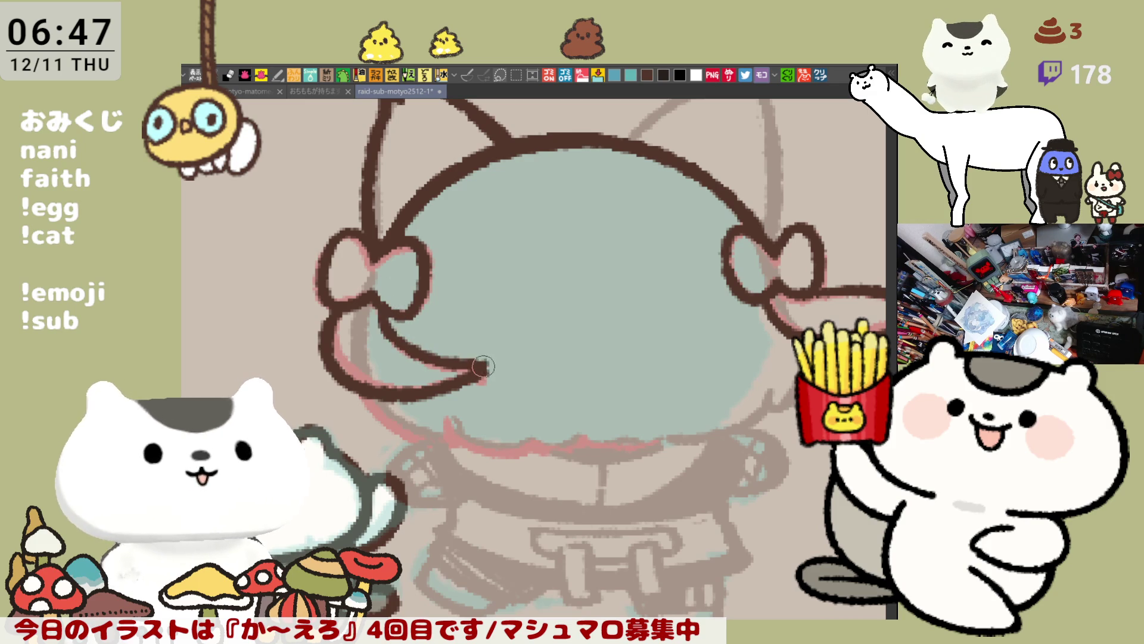
key(ctrl+z)
drag(381, 301, 501, 372)
key(ctrl+z)
mouse_move(381, 301)
mouse_down()
mouse_move(446, 355)
mouse_move(486, 369)
mouse_move(511, 348)
mouse_move(447, 367)
mouse_up()
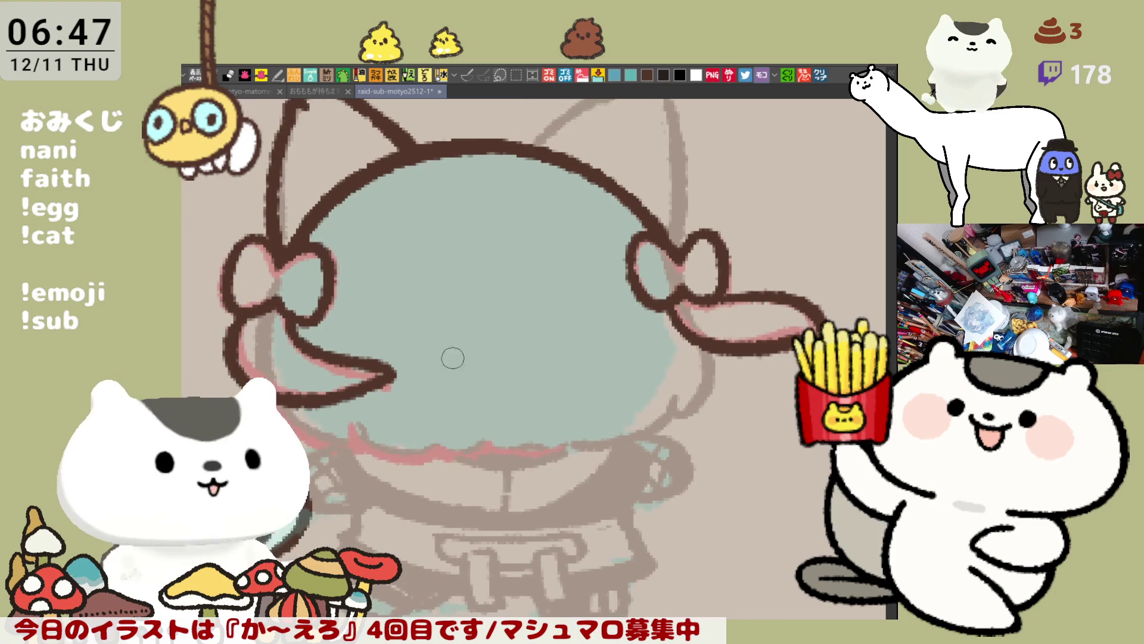
Mirror the canvas view horizontally and ink the second ear's outline from tip to head.
drag(516, 257, 558, 322)
key(h)
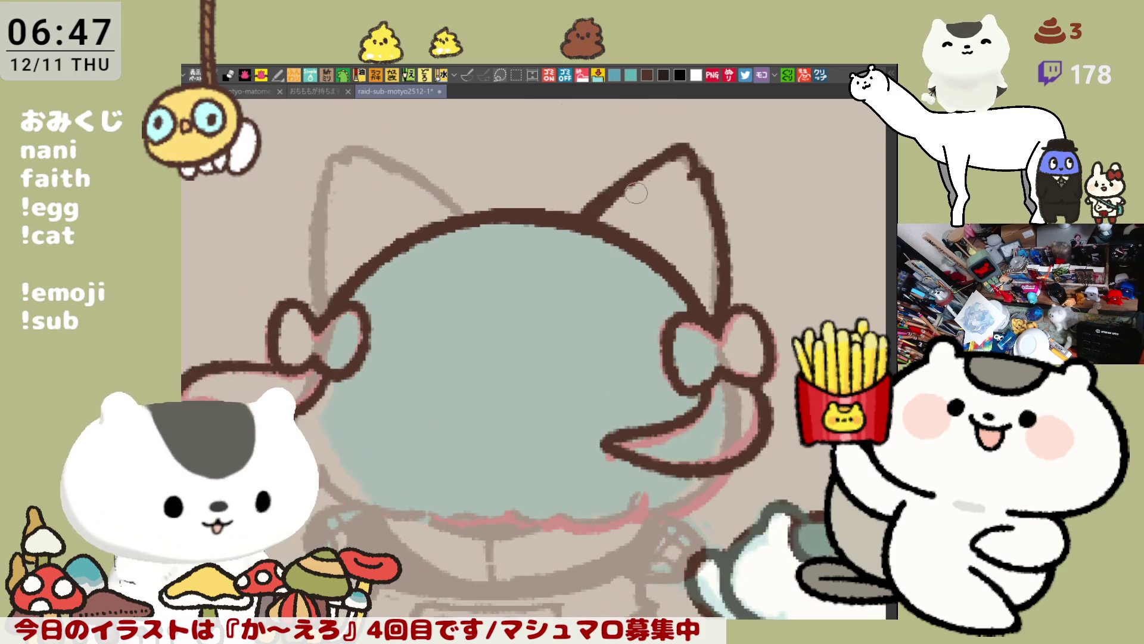
drag(471, 248, 515, 265)
drag(420, 189, 407, 344)
key(ctrl+z)
mouse_move(423, 189)
mouse_down()
mouse_move(403, 292)
mouse_move(406, 345)
mouse_move(413, 206)
mouse_move(409, 337)
mouse_up()
key(ctrl+z)
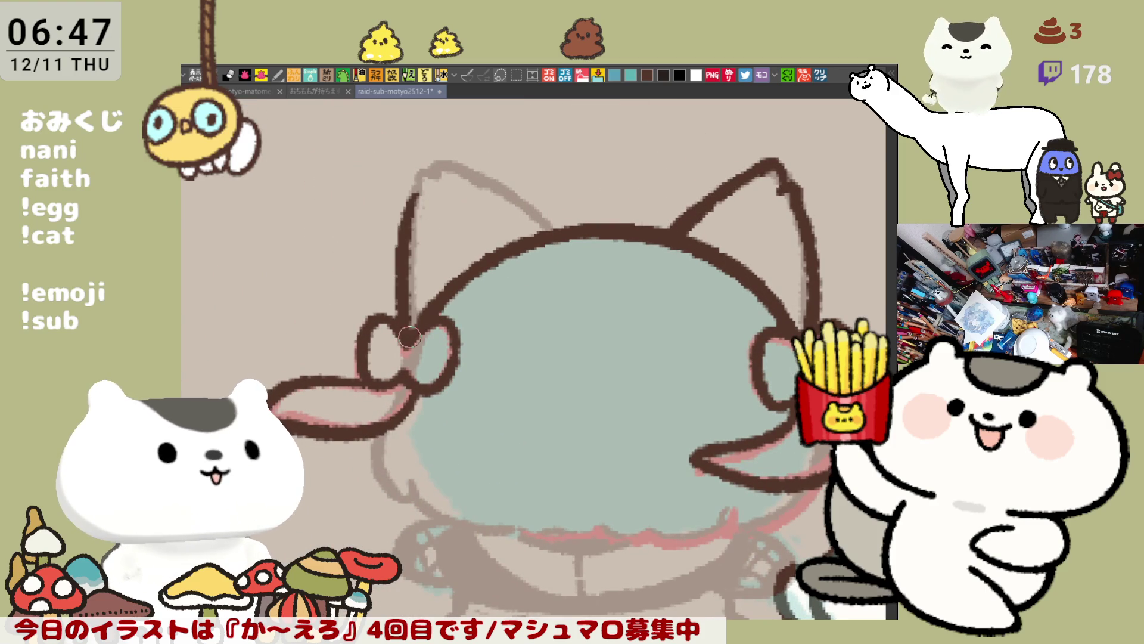
key(ctrl+z)
drag(425, 189, 410, 346)
mouse_move(413, 194)
mouse_down()
mouse_move(442, 152)
mouse_move(462, 153)
mouse_move(556, 231)
mouse_up()
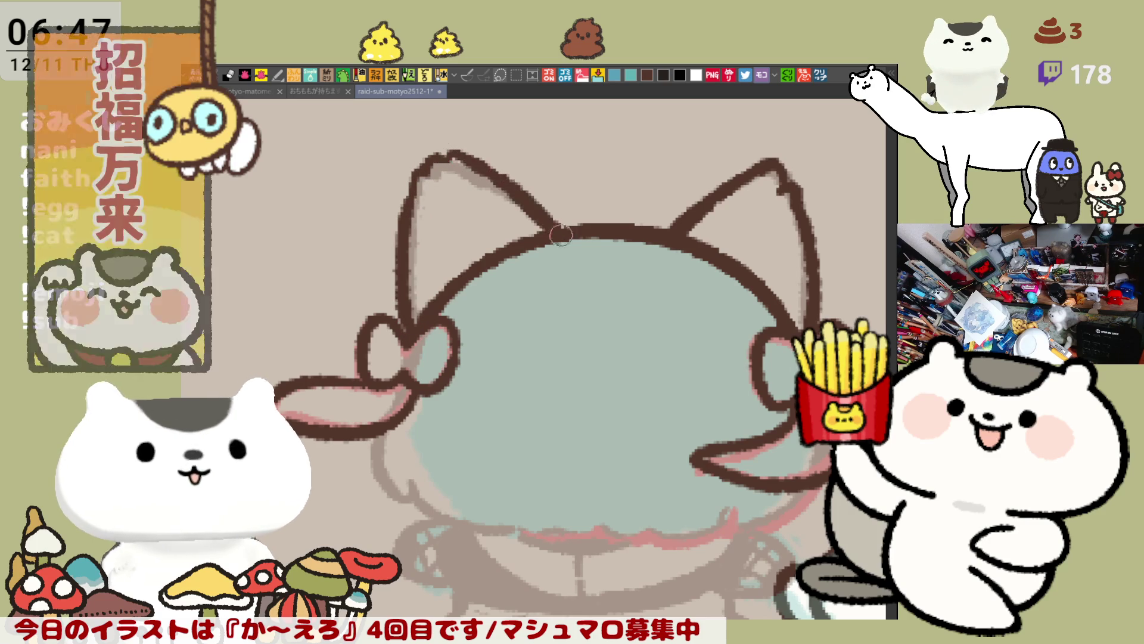
mouse_move(529, 209)
mouse_down()
mouse_move(462, 157)
mouse_move(422, 160)
mouse_move(427, 175)
mouse_move(461, 157)
mouse_move(552, 233)
mouse_up()
key(ctrl+z)
drag(442, 156, 550, 233)
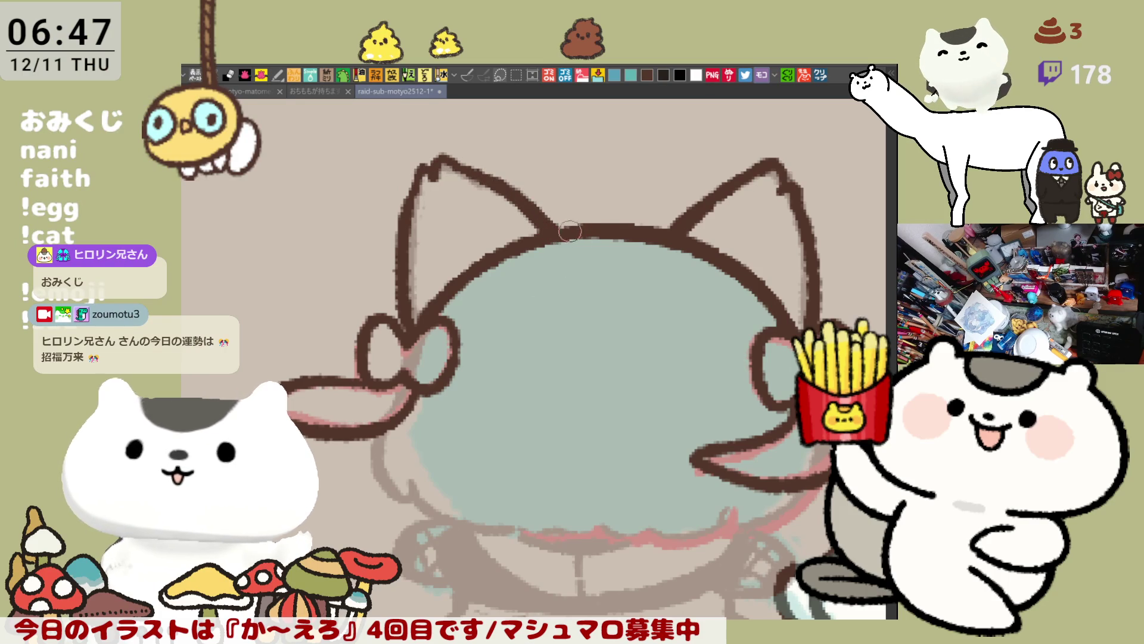
Begin the cheek and lower face outline in dark brown.
scroll(469, 254, down, 3)
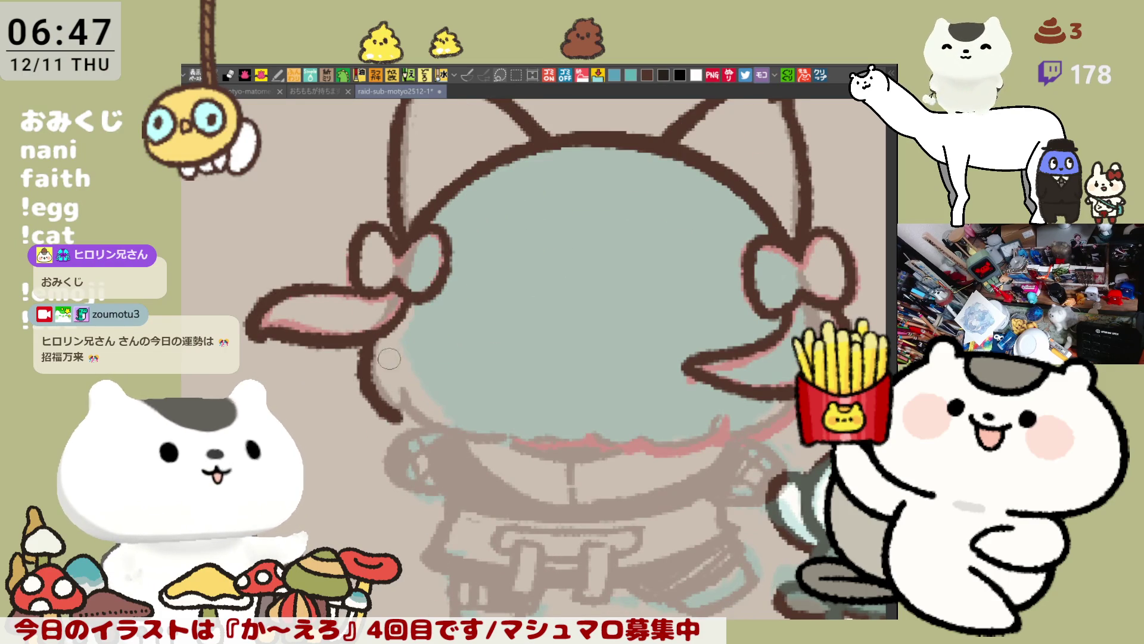
mouse_move(373, 342)
mouse_down()
mouse_move(397, 408)
mouse_move(441, 432)
mouse_move(510, 444)
mouse_up()
key(ctrl+z)
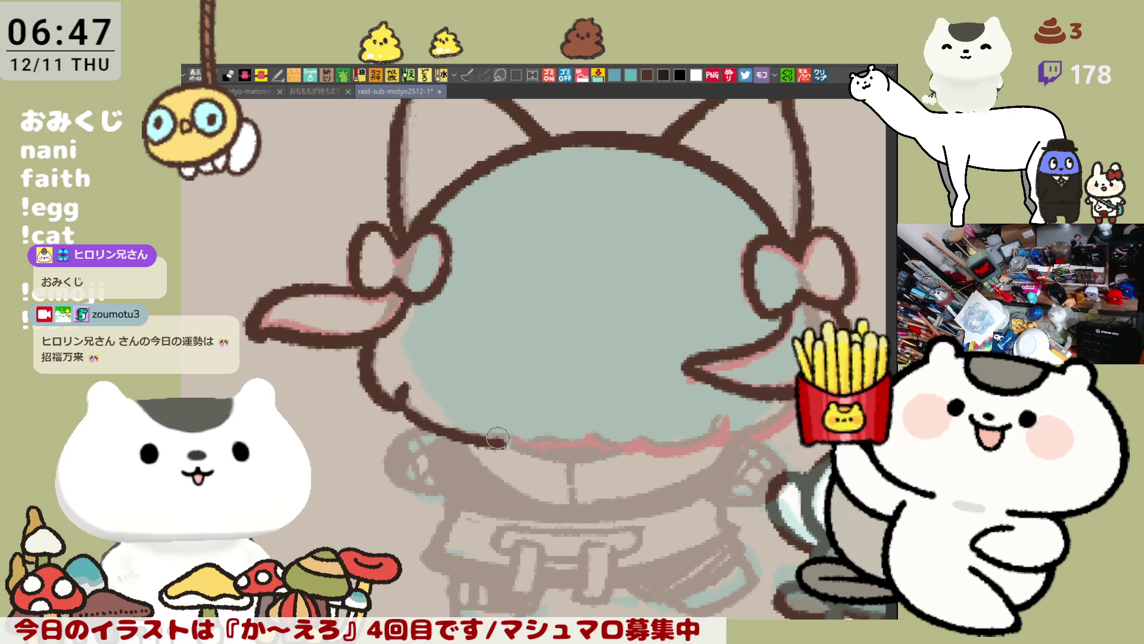
key(ctrl+z)
mouse_move(397, 384)
mouse_down()
mouse_move(509, 443)
mouse_move(572, 453)
mouse_move(629, 443)
mouse_move(657, 370)
mouse_up()
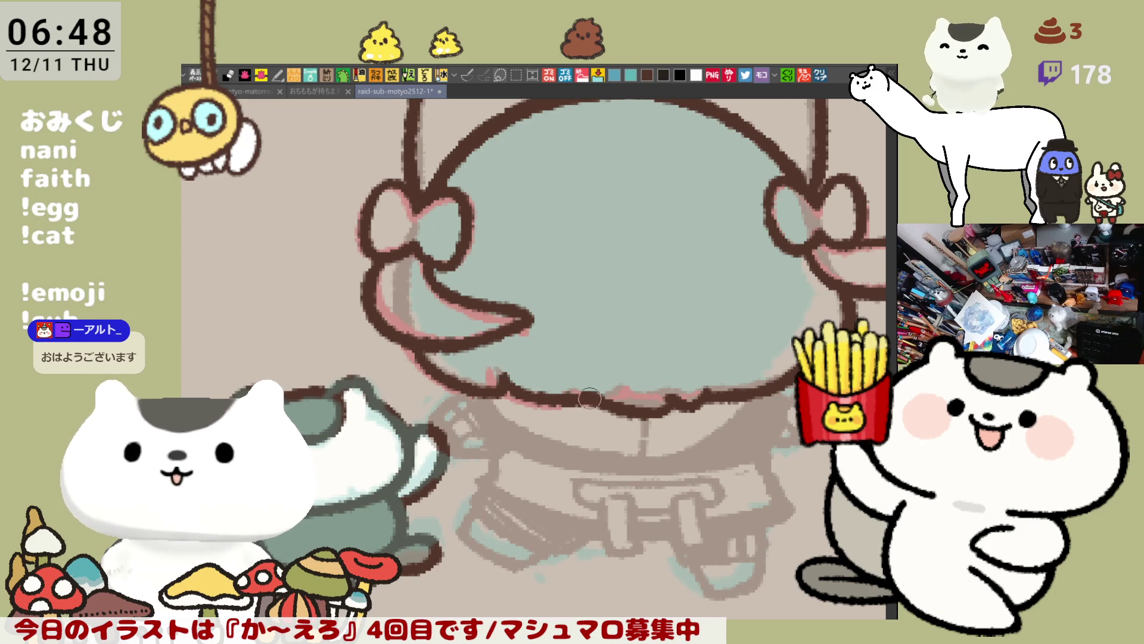
Pan the view to bring the lower face into view.
mouse_move(555, 425)
mouse_down()
mouse_move(491, 388)
mouse_move(593, 426)
mouse_up()
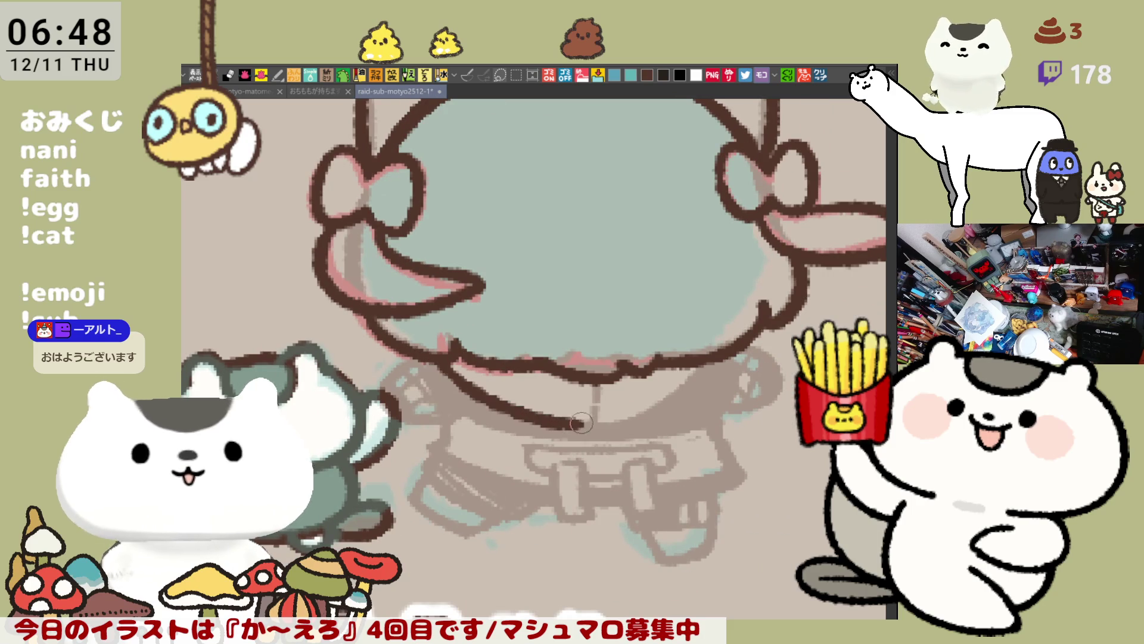
Ink the curve, short vertical line and bottom edge under the bangs, redrawing bad strokes.
key(ctrl+z)
mouse_move(446, 357)
mouse_down()
mouse_move(605, 424)
mouse_move(706, 358)
mouse_move(670, 387)
mouse_up()
drag(594, 375, 592, 421)
key(ctrl+z)
drag(593, 376, 590, 420)
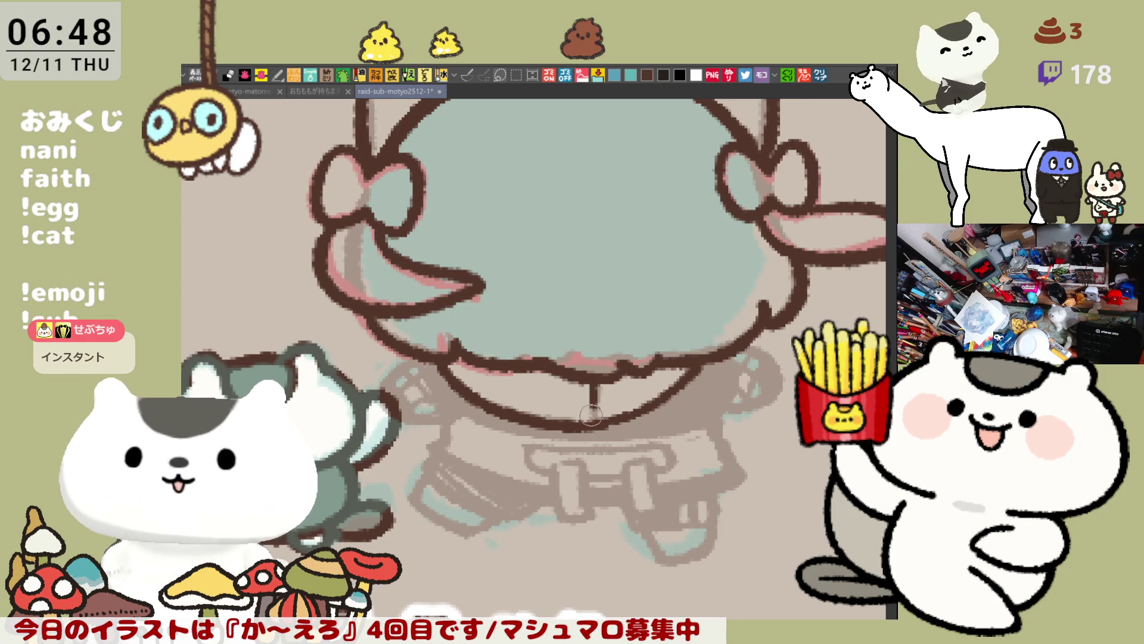
drag(513, 366, 589, 388)
key(ctrl+z)
drag(511, 364, 588, 385)
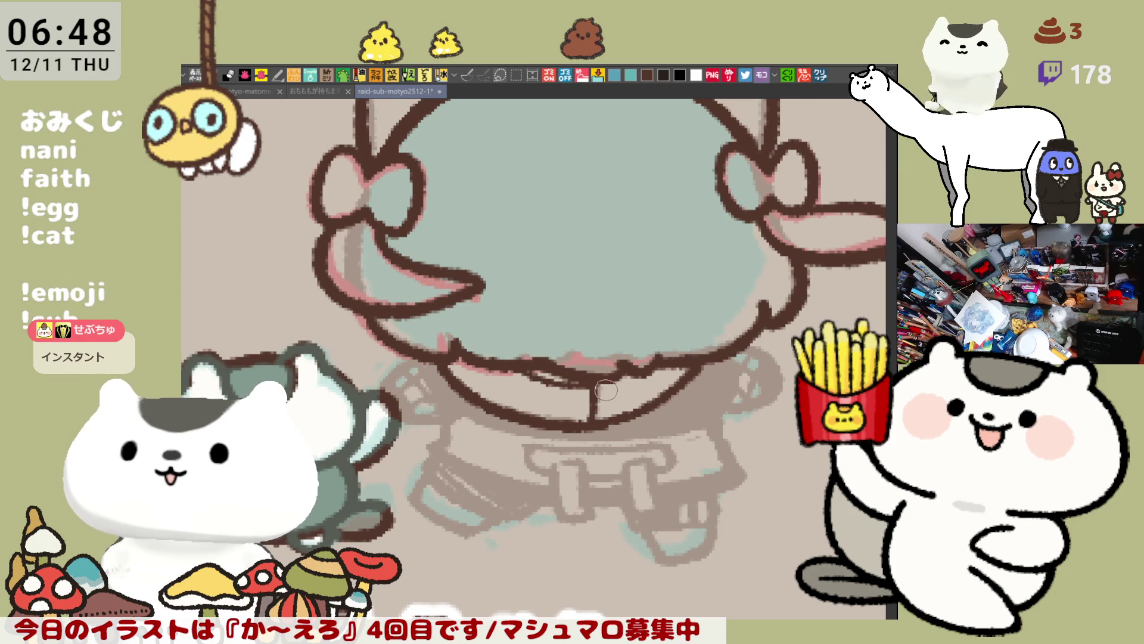
Ink the lines along the bottom hair edge, extending them further right.
mouse_move(422, 381)
mouse_down()
mouse_move(489, 380)
mouse_move(516, 418)
mouse_up()
key(ctrl+z)
drag(477, 356, 517, 432)
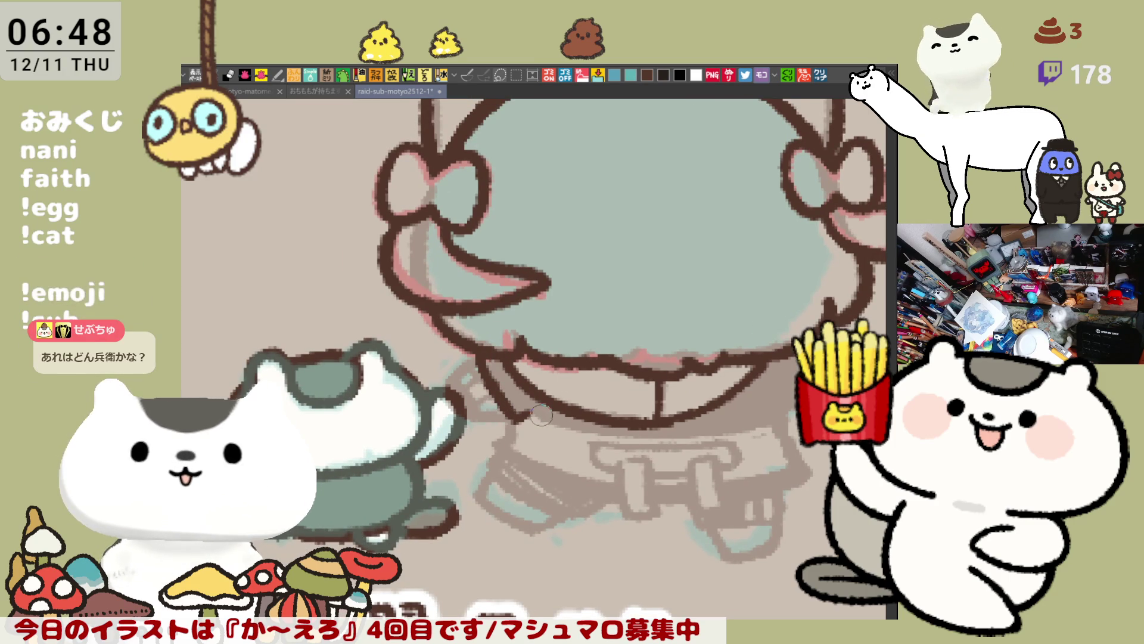
mouse_move(521, 411)
mouse_down()
mouse_move(614, 442)
mouse_move(540, 416)
mouse_move(773, 419)
mouse_up()
key(ctrl+z)
key(ctrl+z)
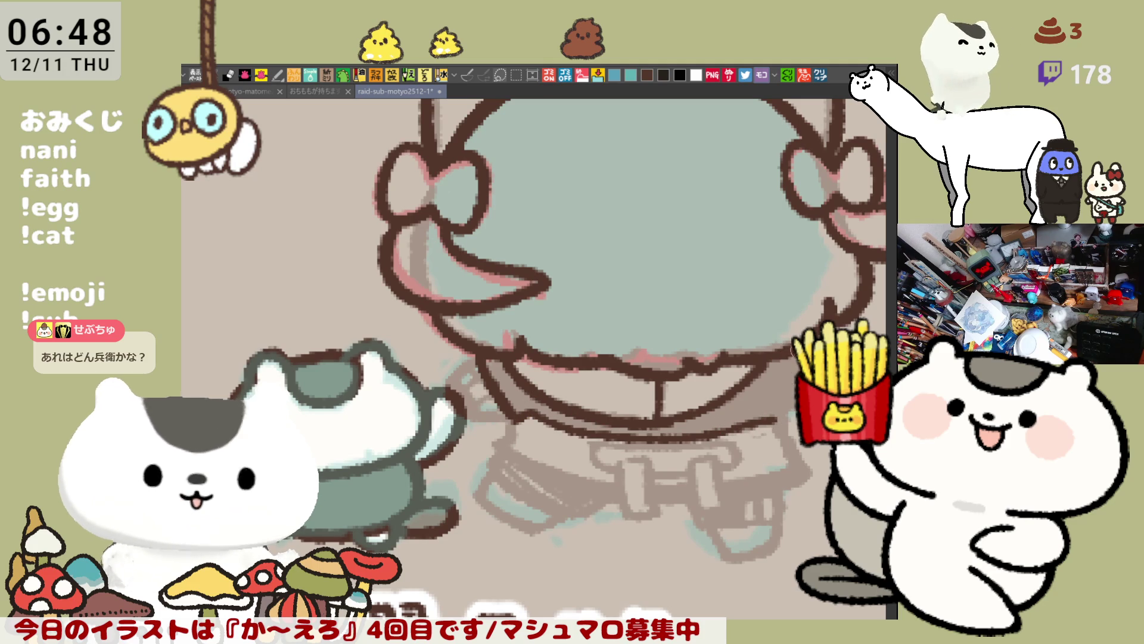
mouse_move(789, 391)
mouse_down()
mouse_move(775, 405)
mouse_move(783, 420)
mouse_up()
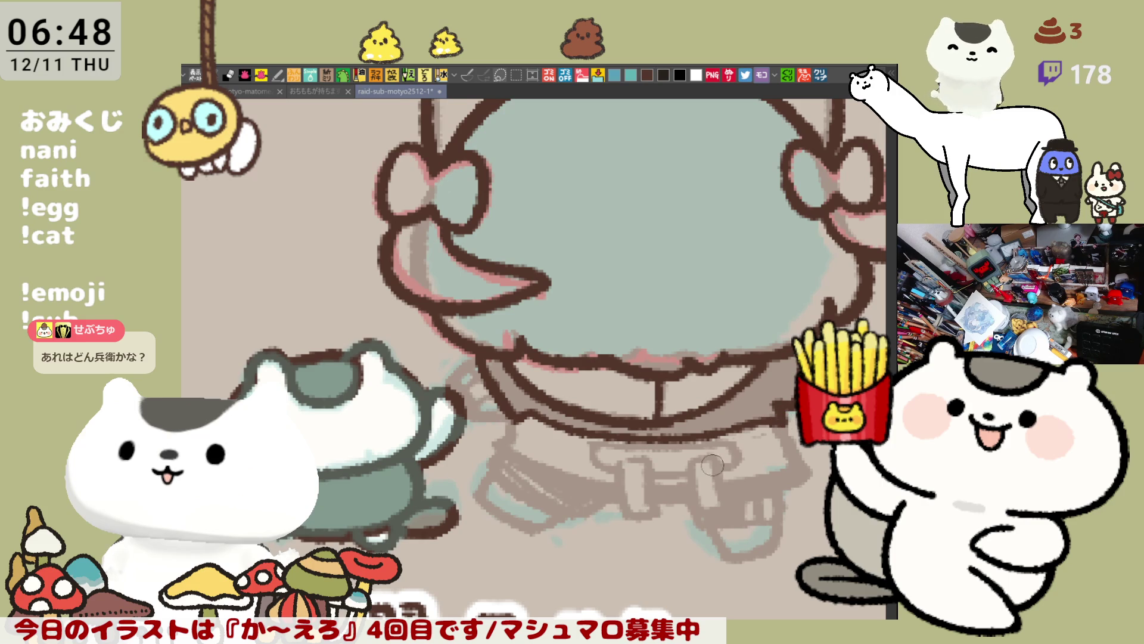
drag(721, 398, 762, 403)
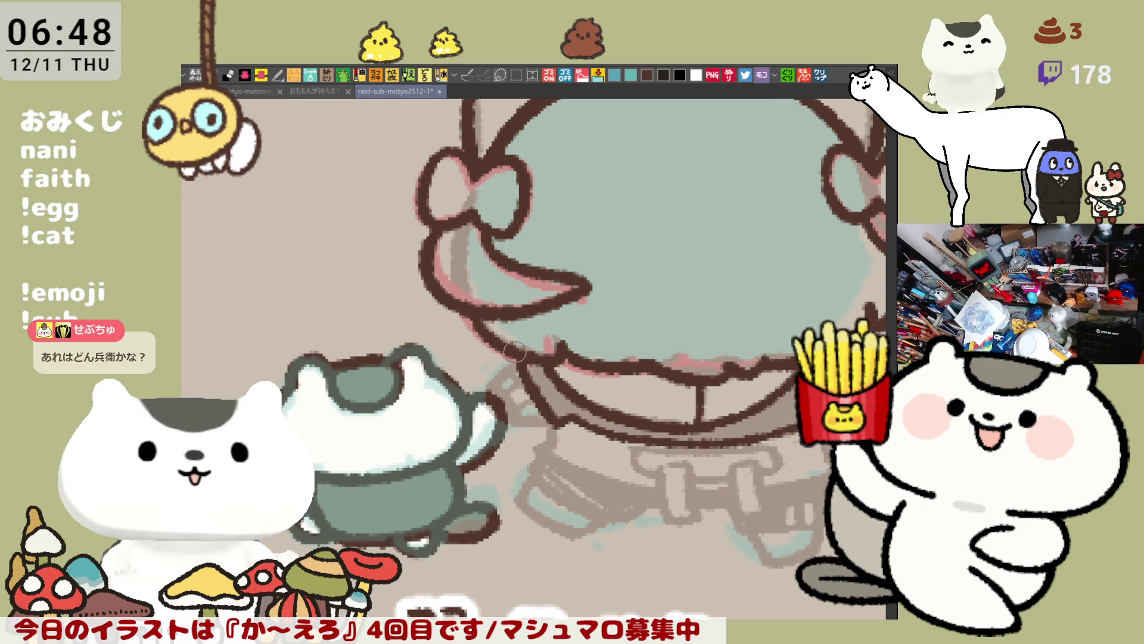
Ink the arm outline down to the hand and close it around the hand.
mouse_move(520, 358)
mouse_down()
mouse_move(495, 388)
mouse_move(549, 426)
mouse_up()
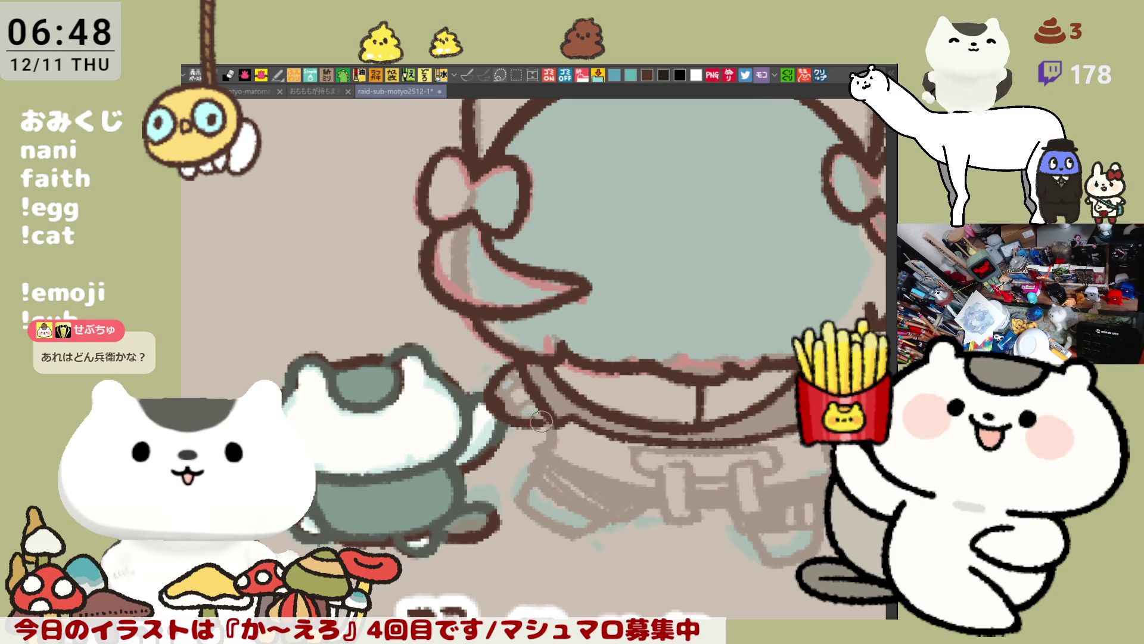
key(ctrl+z)
mouse_move(518, 356)
mouse_down()
mouse_move(493, 409)
mouse_move(557, 426)
mouse_up()
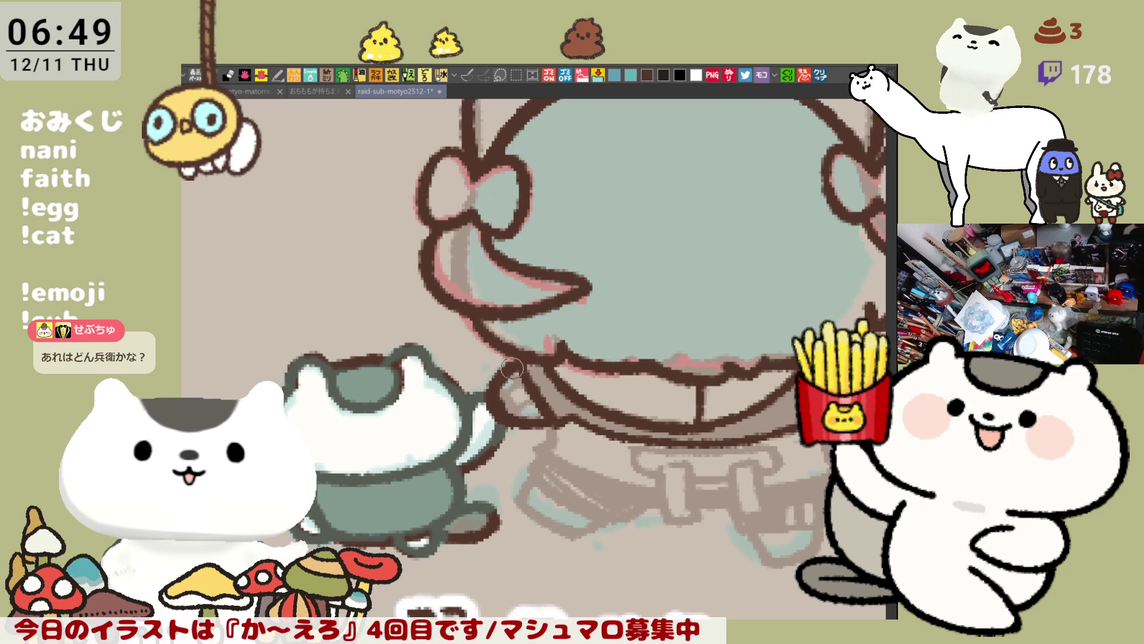
drag(522, 355, 535, 428)
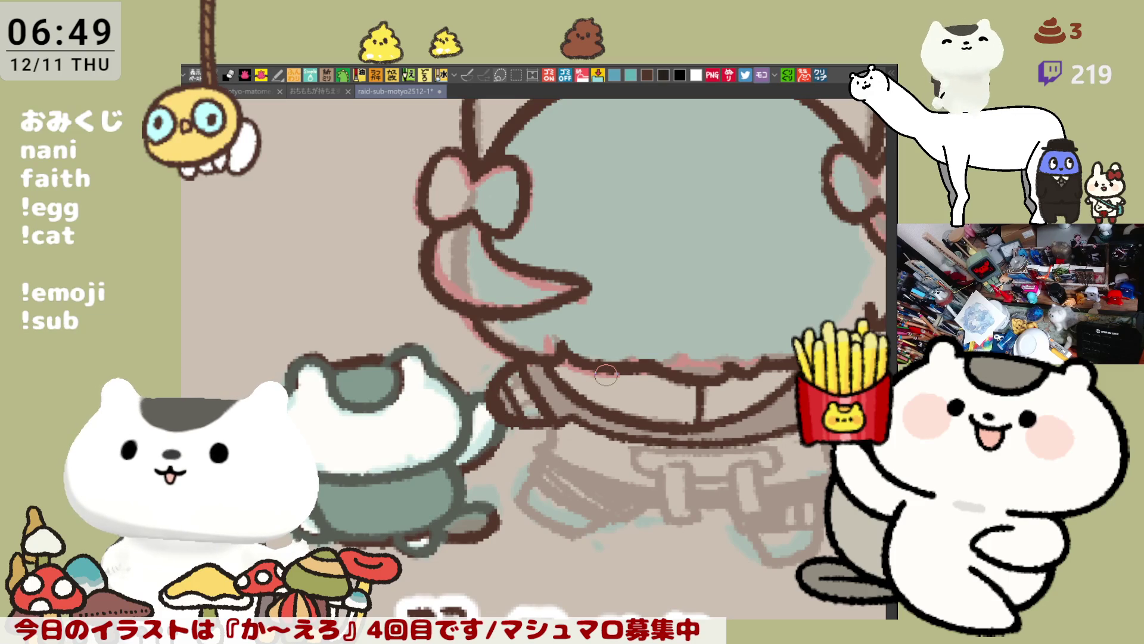
Mirror the canvas view horizontally to check the drawing.
drag(612, 382, 577, 340)
key(h)
drag(275, 308, 395, 307)
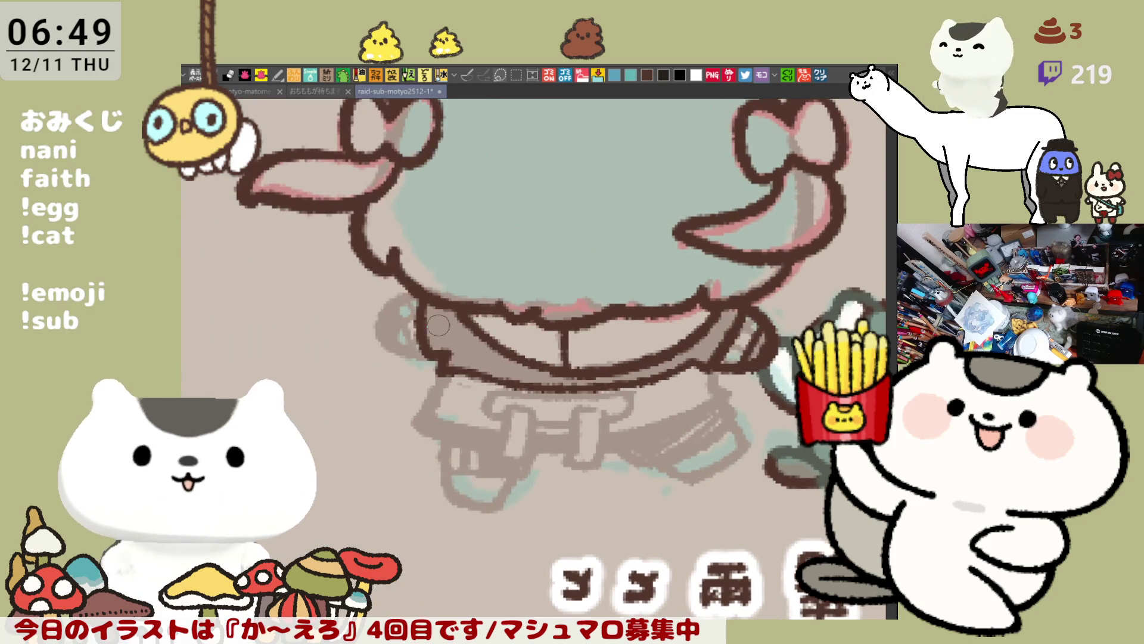
Ink the curved outline and top edges of the girl's left hand.
click(384, 313)
mouse_move(420, 358)
mouse_down()
mouse_move(403, 309)
mouse_move(424, 302)
mouse_up()
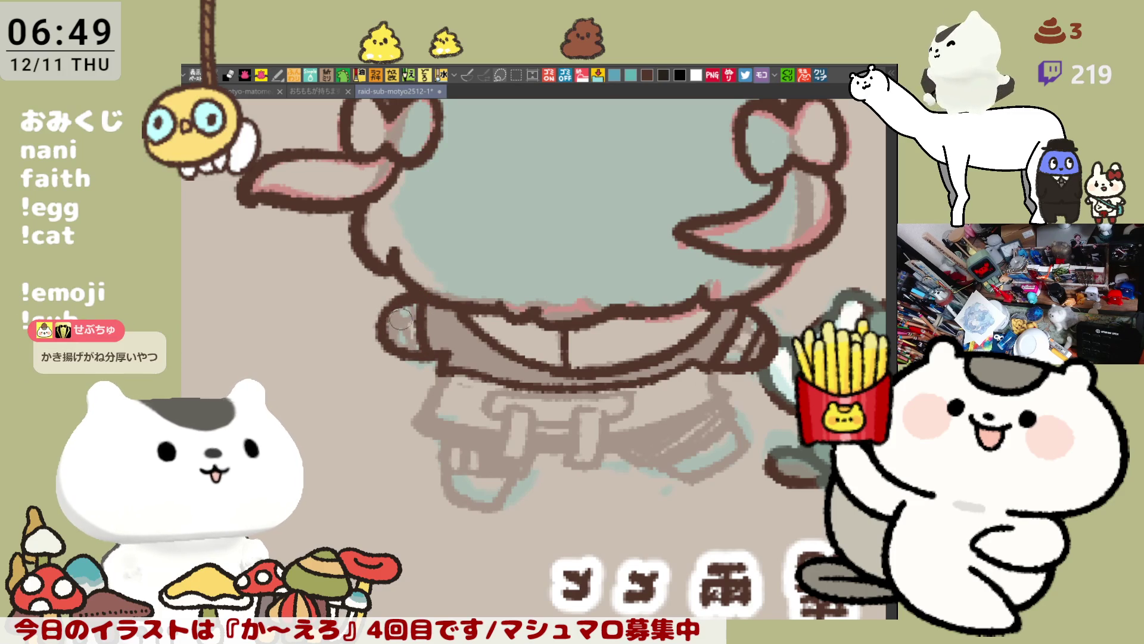
mouse_move(390, 301)
mouse_down()
mouse_move(373, 340)
mouse_move(428, 355)
mouse_up()
key(ctrl+z)
key(ctrl+y)
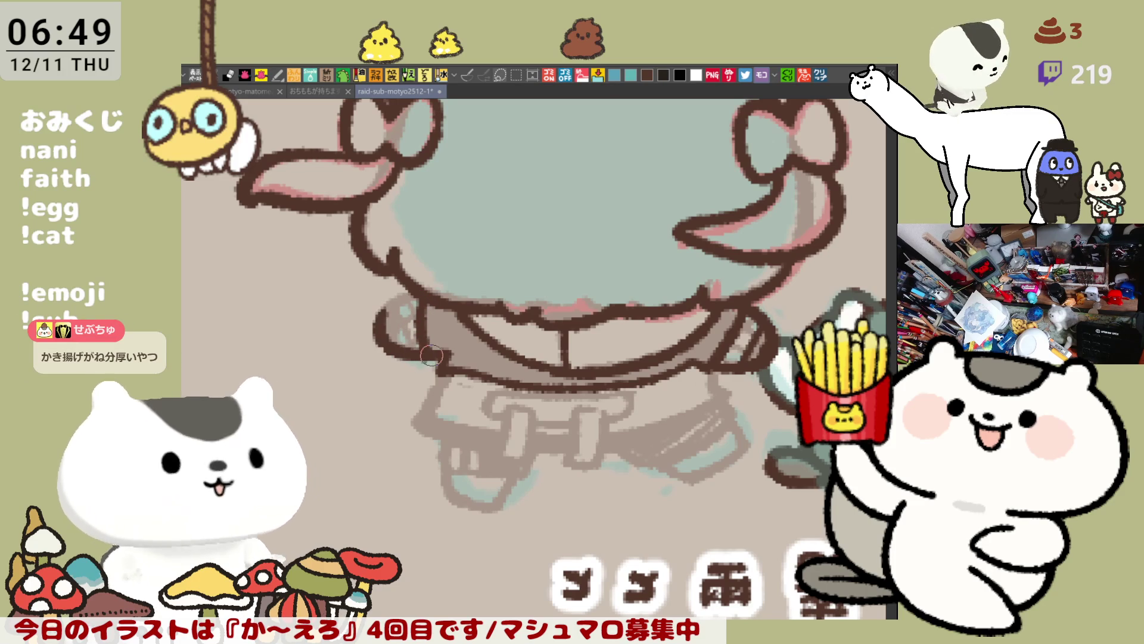
mouse_move(383, 310)
mouse_down()
mouse_move(416, 299)
mouse_move(403, 334)
mouse_up()
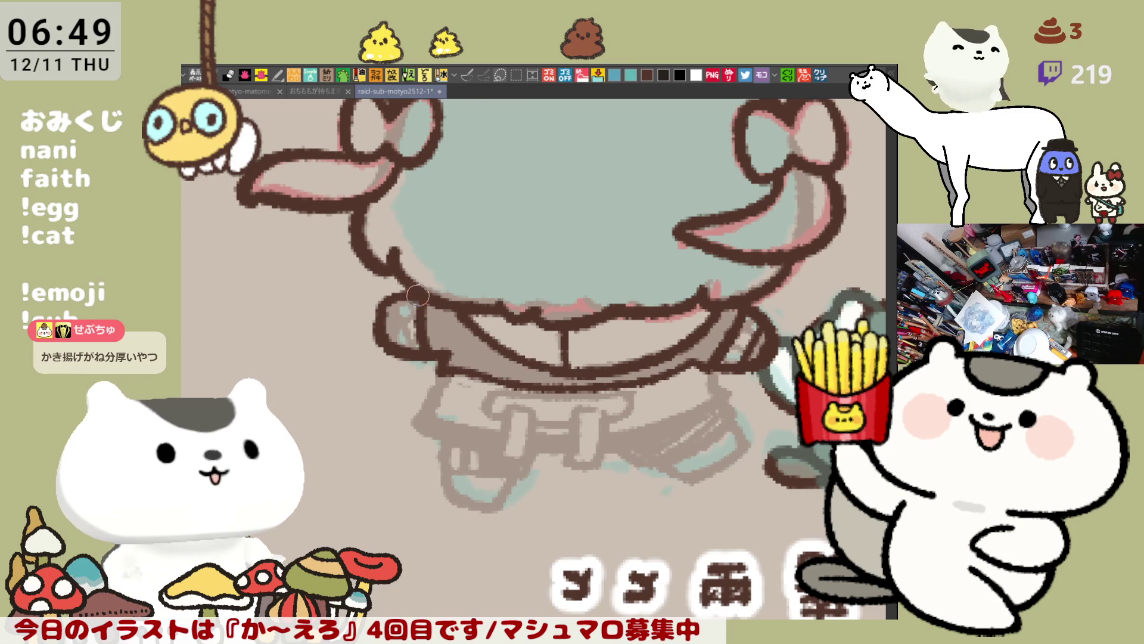
drag(380, 315, 425, 297)
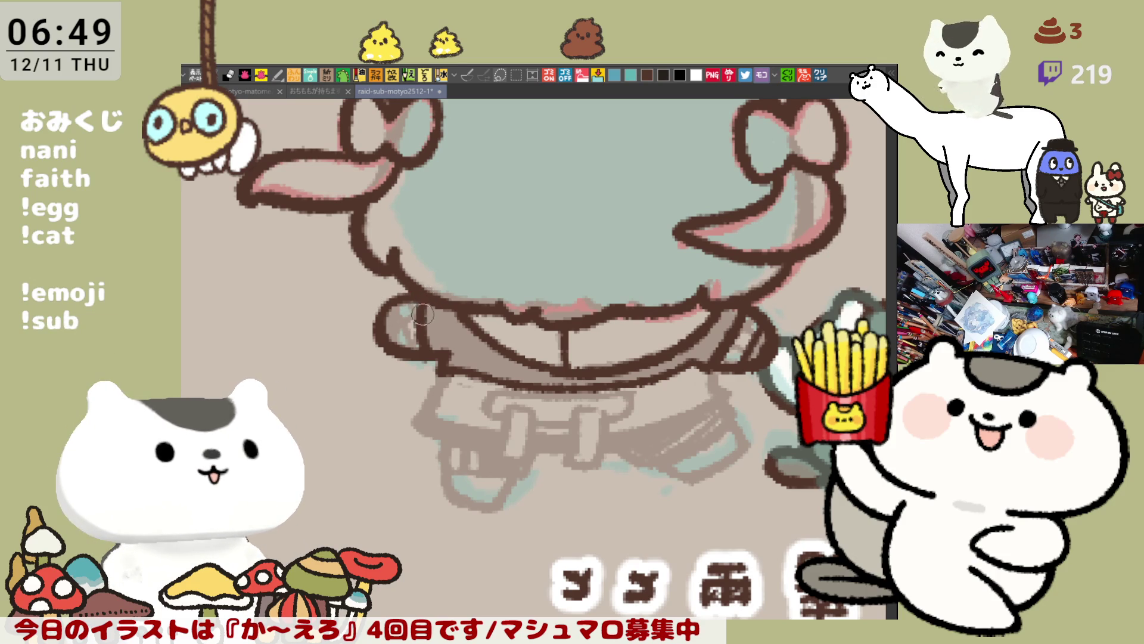
Ink the line below the arm, the lower body outline and the waistline.
drag(450, 361, 431, 395)
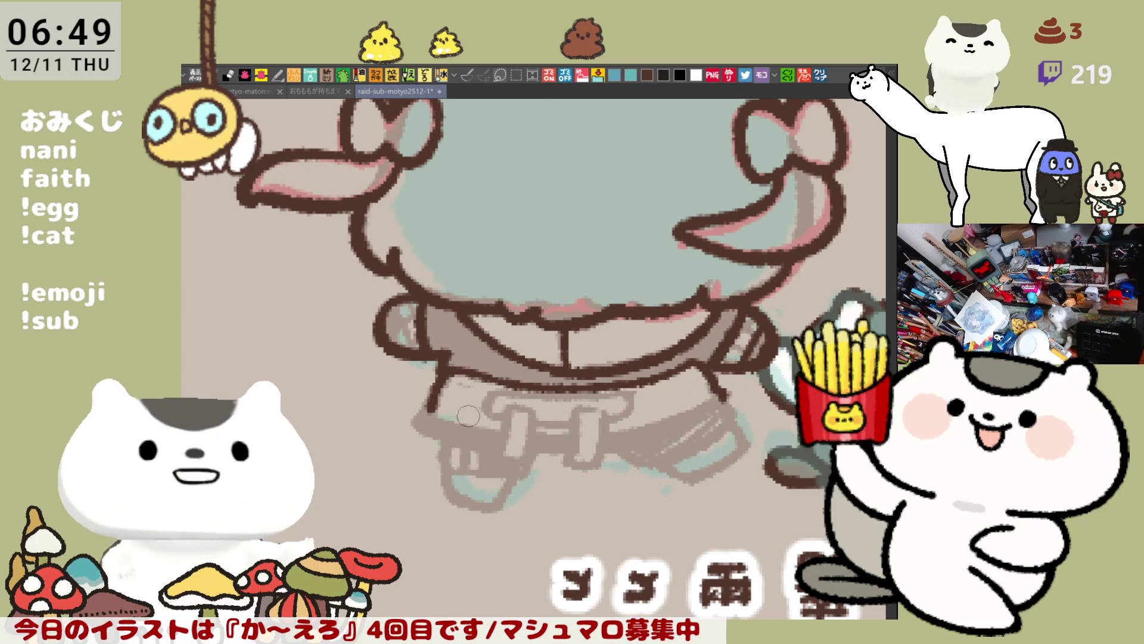
mouse_move(428, 410)
mouse_down()
mouse_move(501, 433)
mouse_move(583, 437)
mouse_up()
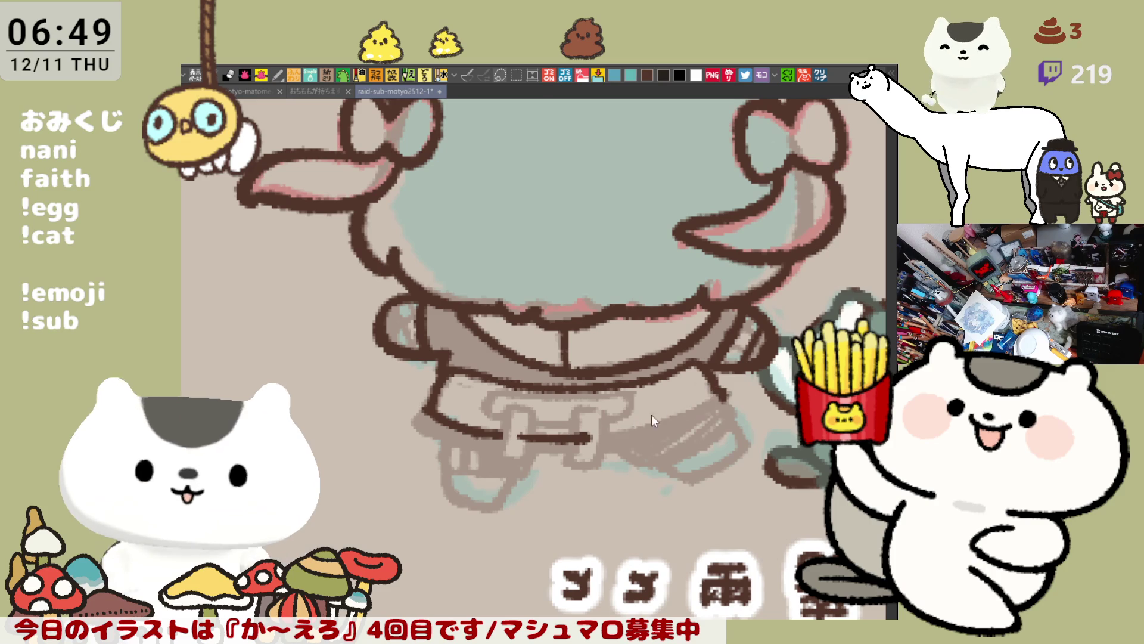
drag(594, 430, 727, 398)
key(ctrl+z)
drag(595, 431, 730, 384)
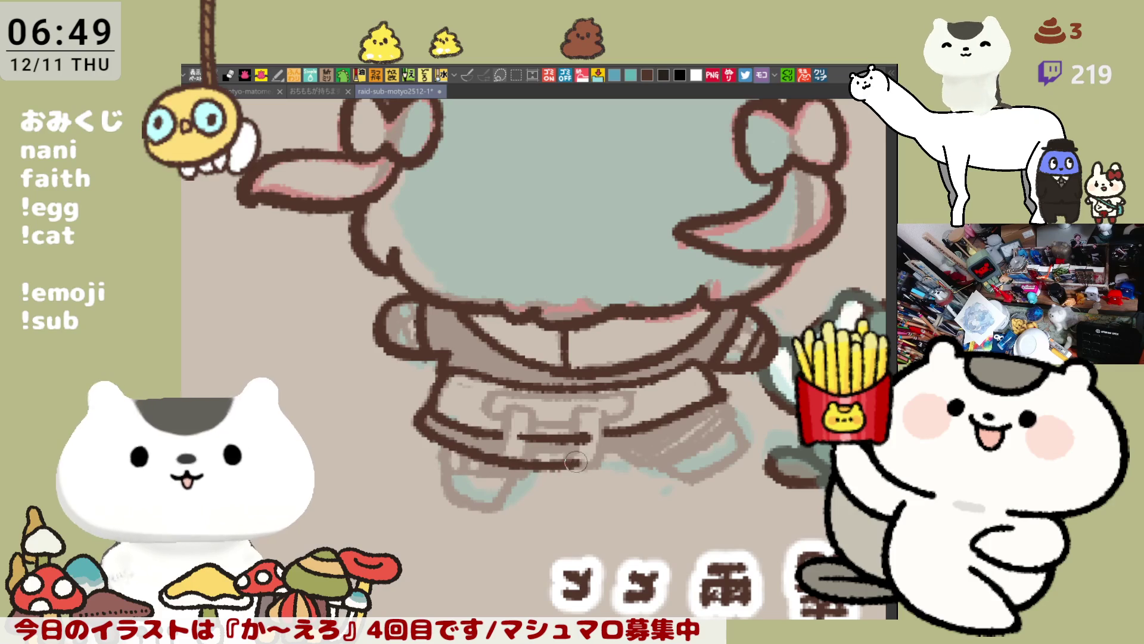
Ink the curve of the lower skirt edge, retrying strokes until it fits.
drag(424, 419, 608, 456)
key(ctrl+z)
mouse_move(416, 414)
mouse_down()
mouse_move(444, 444)
mouse_move(617, 453)
mouse_up()
key(ctrl+z)
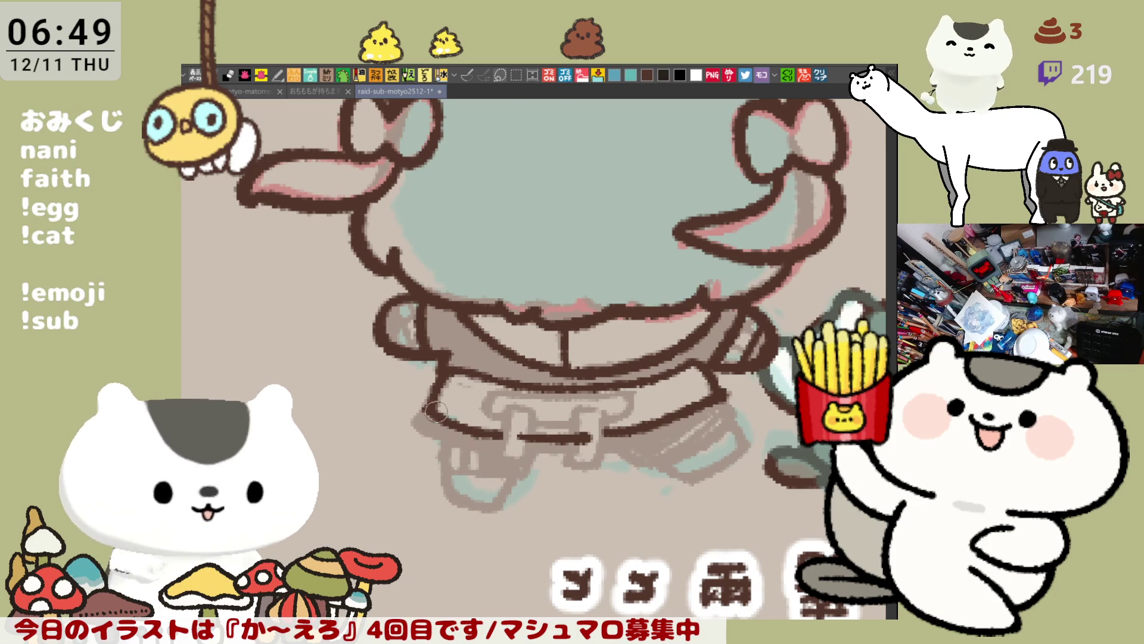
mouse_move(418, 412)
mouse_down()
mouse_move(476, 447)
mouse_move(417, 420)
mouse_move(432, 444)
mouse_move(596, 471)
mouse_up()
key(ctrl+z)
key(ctrl+z)
key(ctrl+z)
mouse_move(420, 405)
mouse_down()
mouse_move(476, 453)
mouse_move(425, 422)
mouse_move(446, 431)
mouse_up()
key(ctrl+z)
key(ctrl+z)
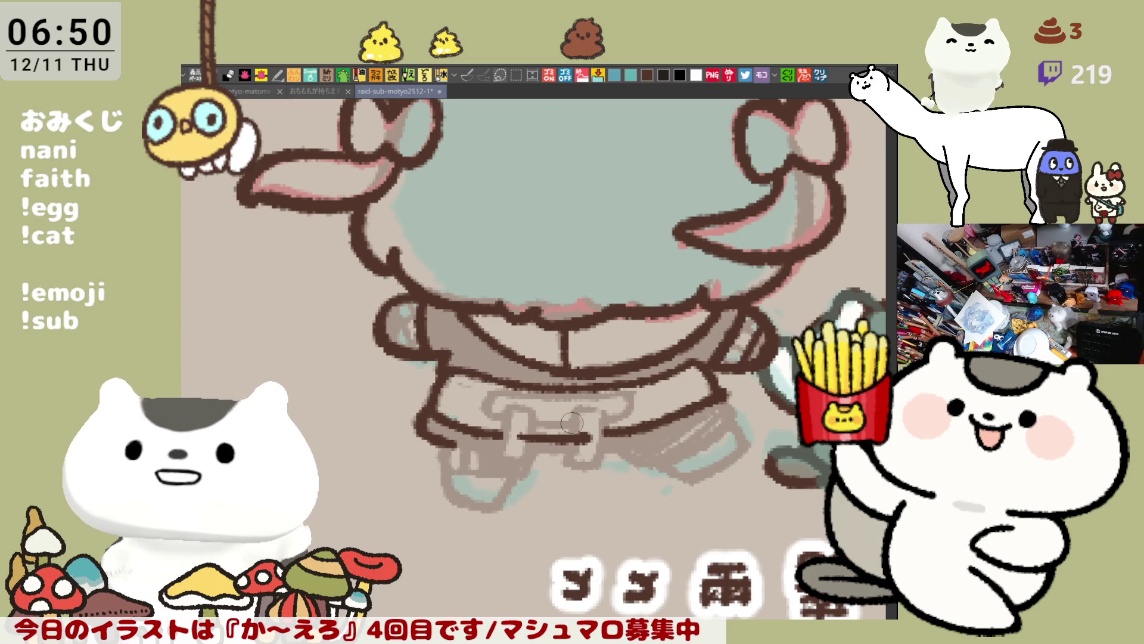
Flip the canvas back to normal and ink the belt's curved left end.
key(h)
mouse_move(296, 406)
mouse_down()
mouse_move(408, 396)
mouse_move(434, 405)
mouse_up()
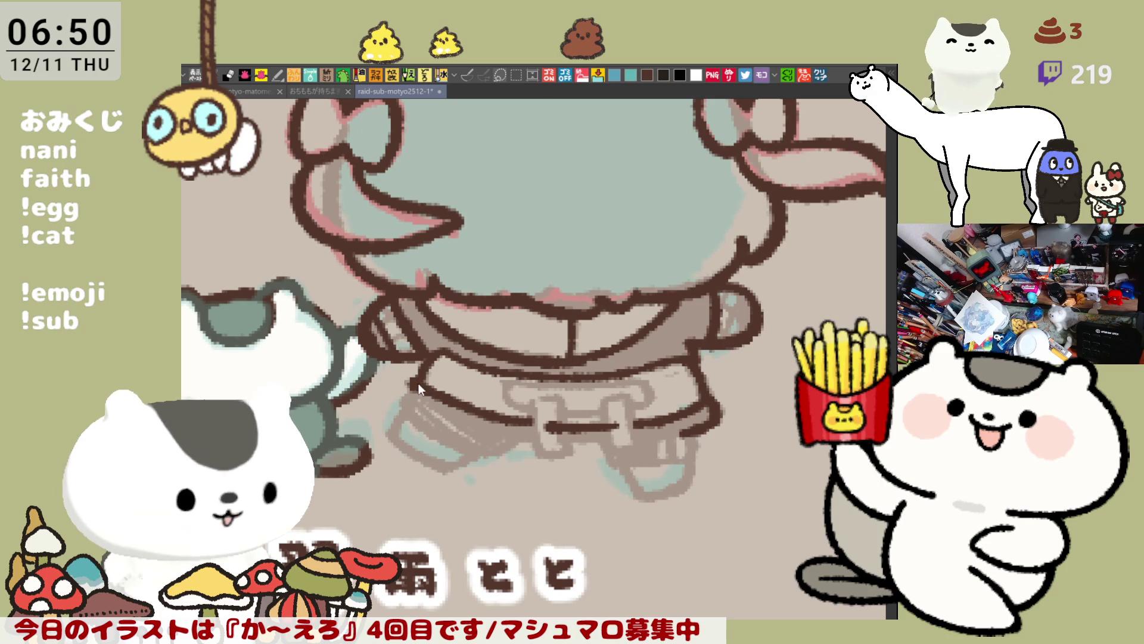
mouse_move(419, 386)
mouse_down()
mouse_move(424, 372)
mouse_move(441, 387)
mouse_up()
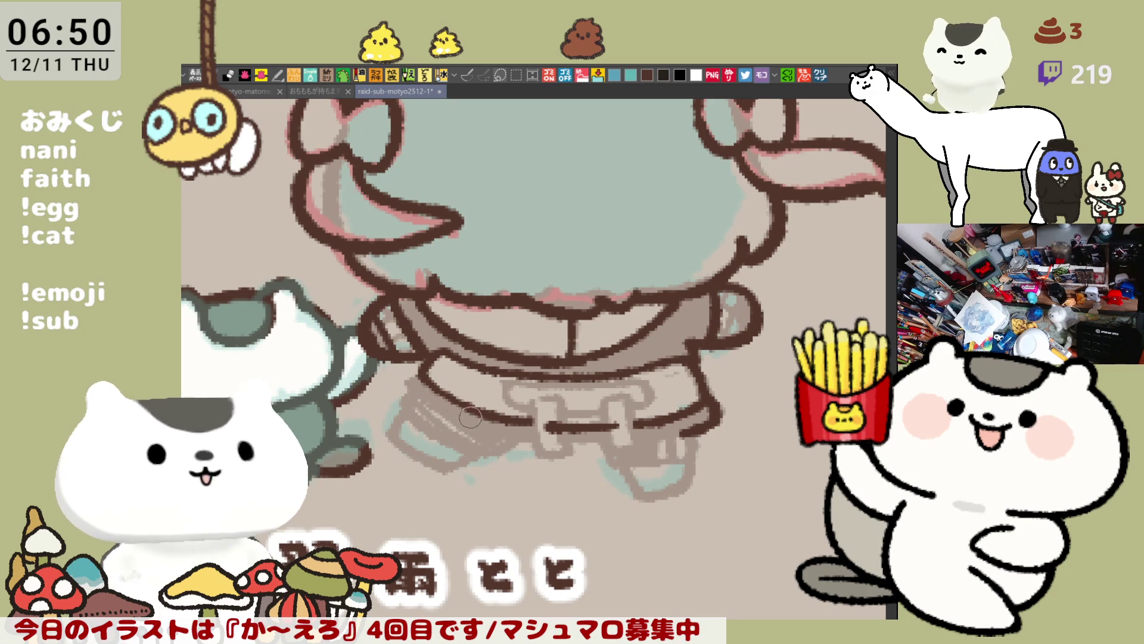
drag(426, 373, 471, 408)
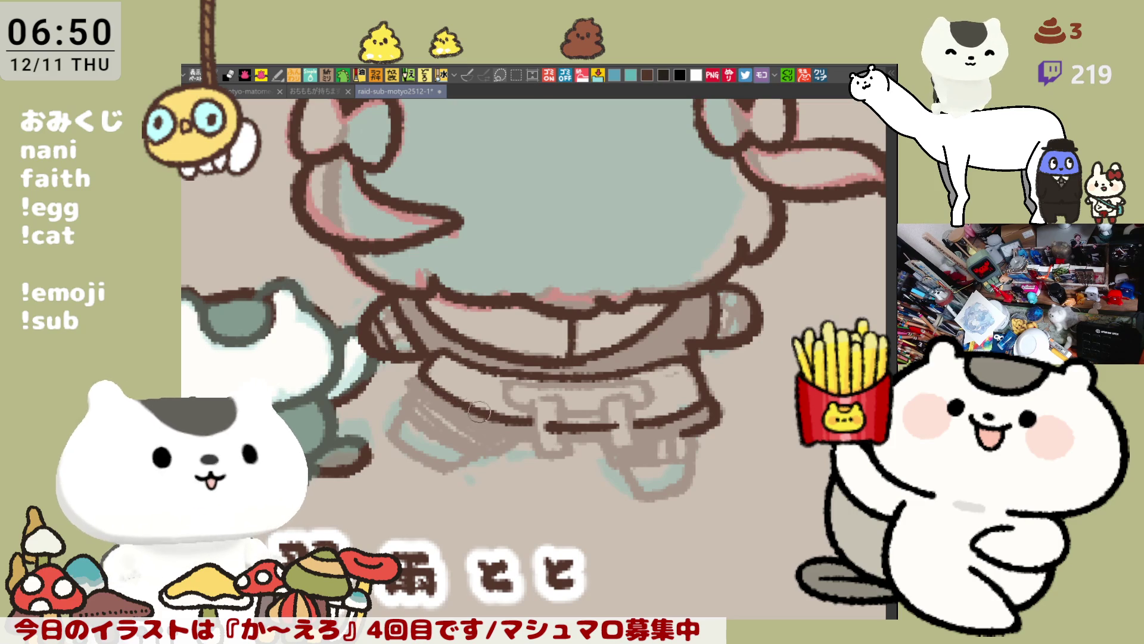
mouse_move(417, 375)
mouse_down()
mouse_move(444, 410)
mouse_move(501, 440)
mouse_up()
key(ctrl+z)
drag(405, 381, 491, 436)
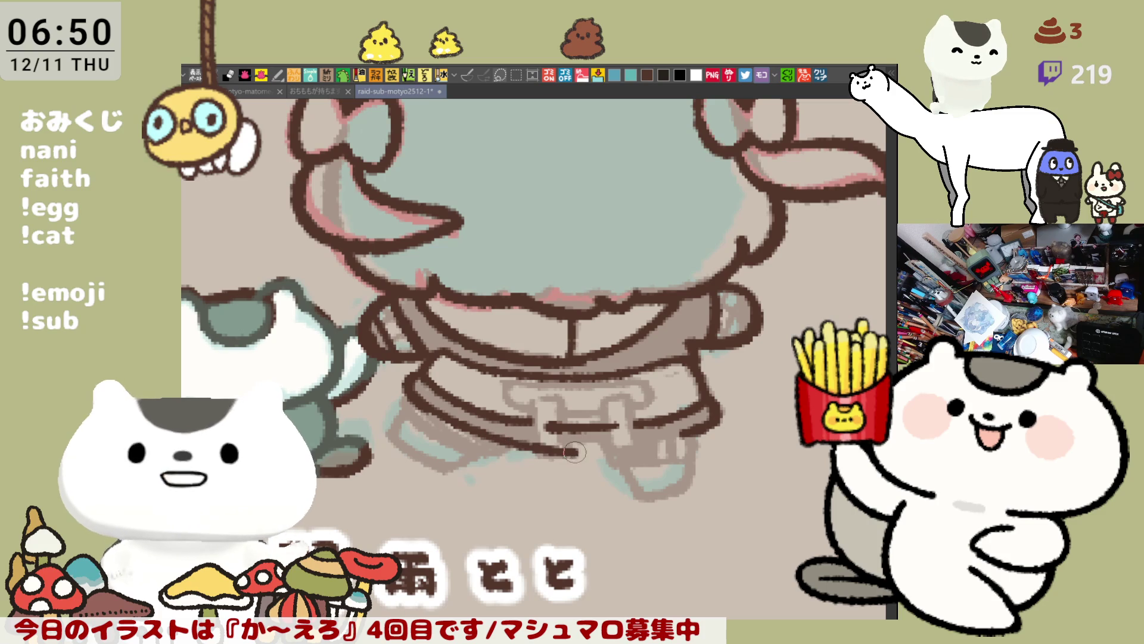
Ink the belt's lower edge across to its right end.
drag(599, 456, 524, 447)
key(ctrl+z)
key(ctrl+z)
key(ctrl+z)
mouse_move(596, 454)
mouse_down()
mouse_move(512, 446)
mouse_move(584, 450)
mouse_up()
key(ctrl+z)
key(ctrl+z)
drag(516, 446, 617, 447)
key(ctrl+z)
drag(518, 445, 615, 445)
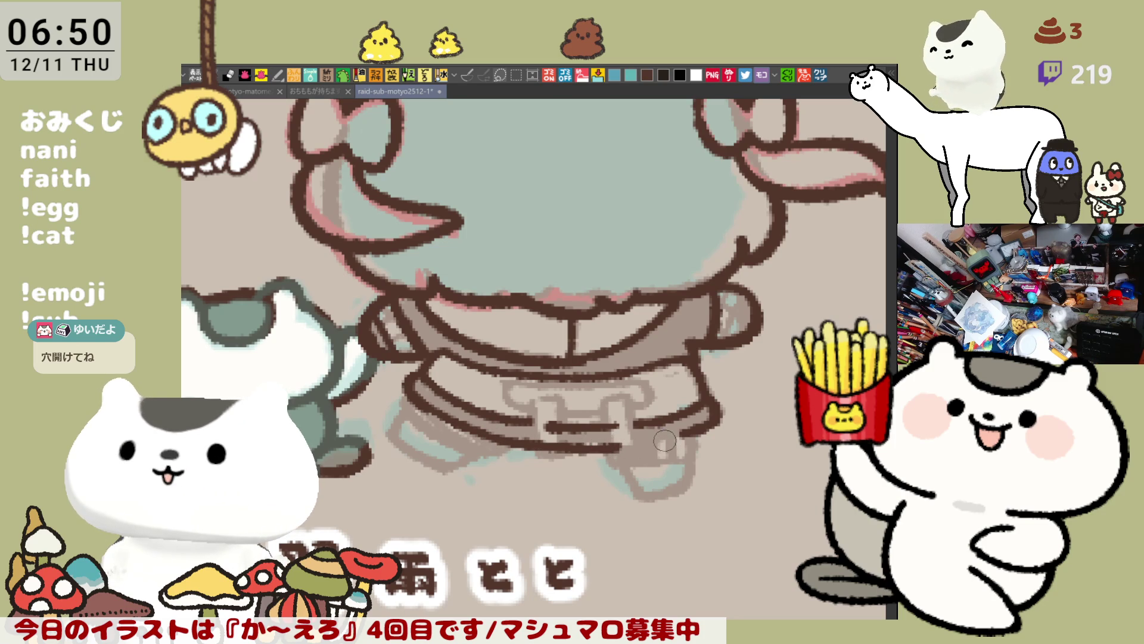
drag(617, 447, 706, 421)
key(ctrl+z)
key(ctrl+z)
drag(607, 450, 685, 441)
Clear the belt line across the buckle and ink the buckle's top and left side.
drag(545, 400, 540, 454)
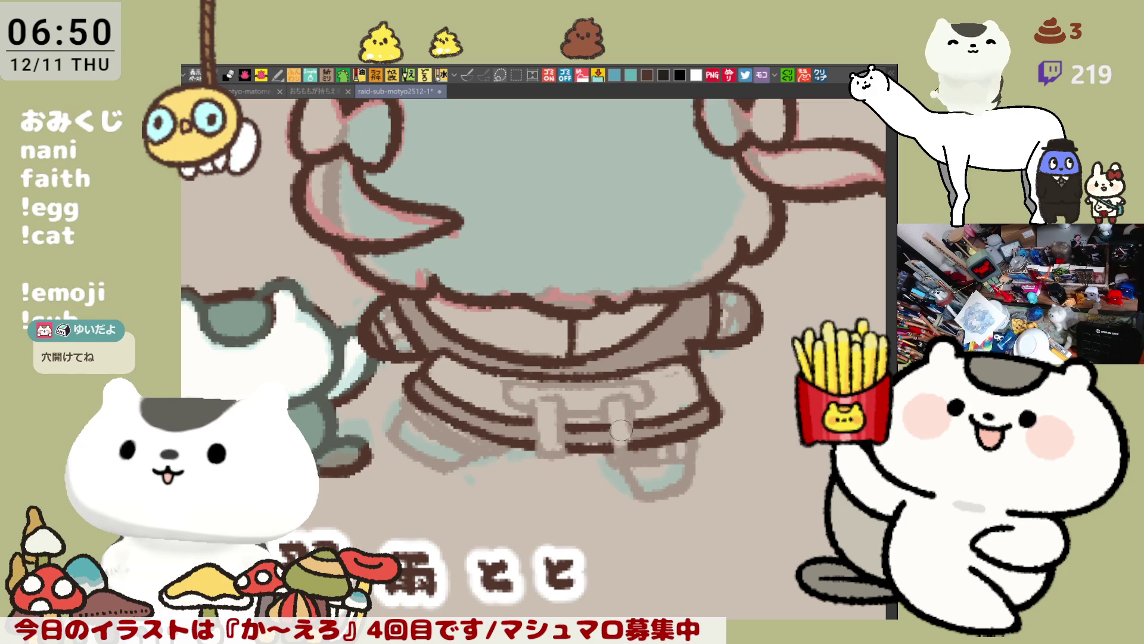
mouse_move(534, 397)
mouse_down()
mouse_move(561, 405)
mouse_move(560, 459)
mouse_up()
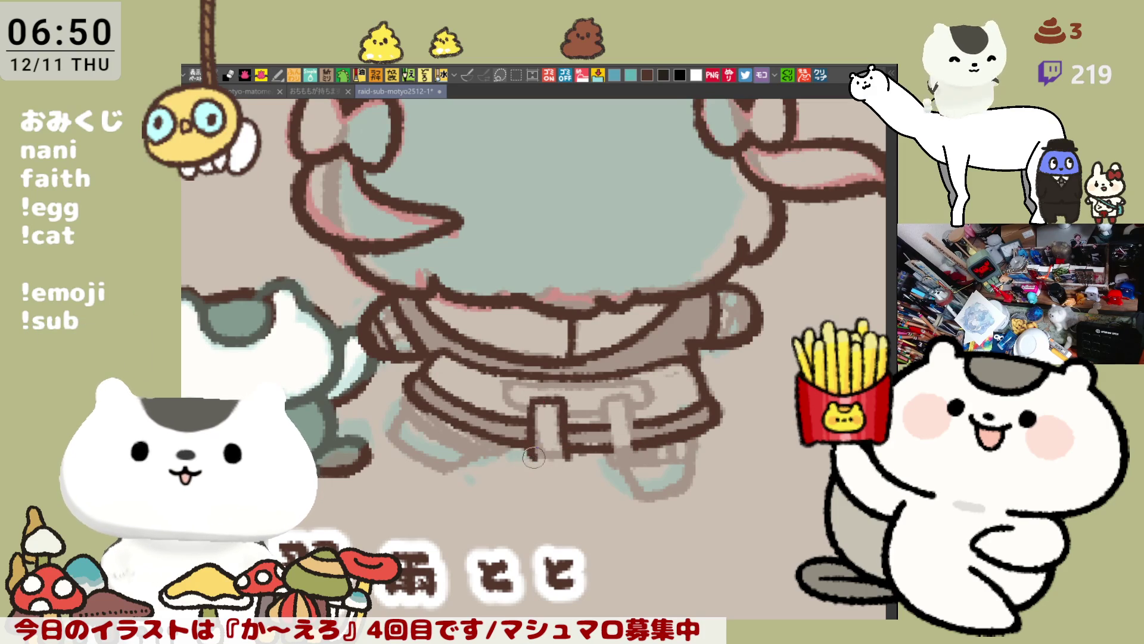
mouse_move(540, 396)
mouse_down()
mouse_move(537, 459)
mouse_move(572, 459)
mouse_up()
key(ctrl+z)
drag(536, 393, 539, 460)
key(ctrl+z)
mouse_move(543, 398)
mouse_down()
mouse_move(538, 454)
mouse_move(566, 462)
mouse_up()
Complete the belt buckle outline, redrawing its top, right side and bottom.
mouse_move(544, 407)
mouse_down()
mouse_move(537, 443)
mouse_move(560, 459)
mouse_move(563, 395)
mouse_move(568, 453)
mouse_up()
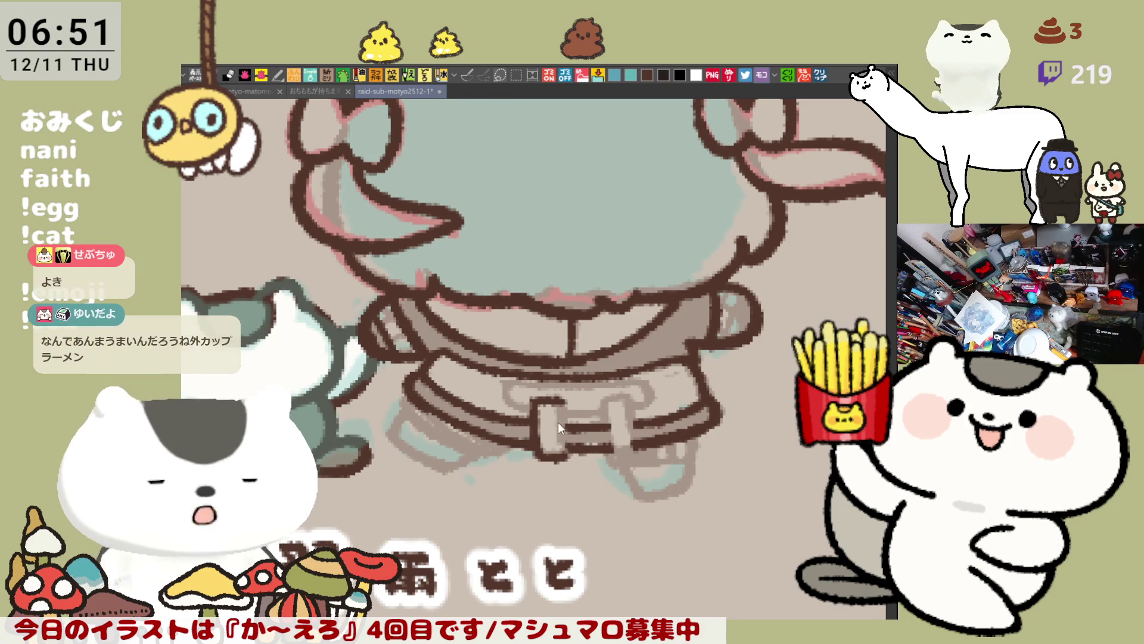
key(ctrl+z)
mouse_move(563, 399)
mouse_down()
mouse_move(535, 450)
mouse_move(565, 458)
mouse_up()
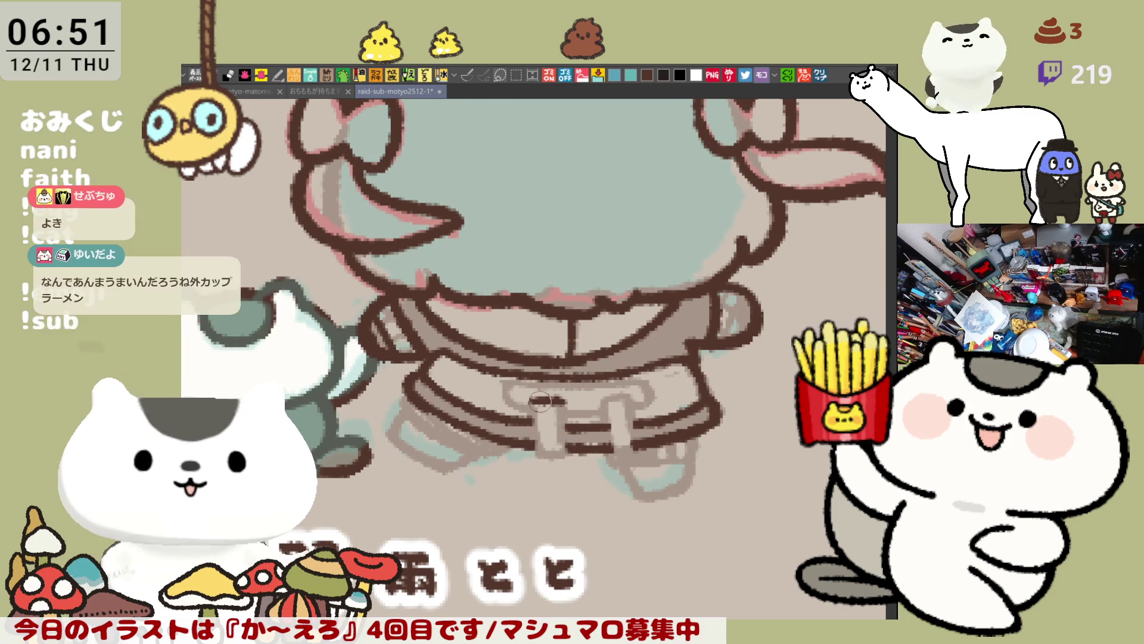
key(ctrl+z)
mouse_move(560, 399)
mouse_down()
mouse_move(531, 400)
mouse_move(566, 457)
mouse_move(563, 398)
mouse_move(568, 457)
mouse_up()
key(ctrl+z)
mouse_move(563, 394)
mouse_down()
mouse_move(570, 465)
mouse_move(545, 459)
mouse_up()
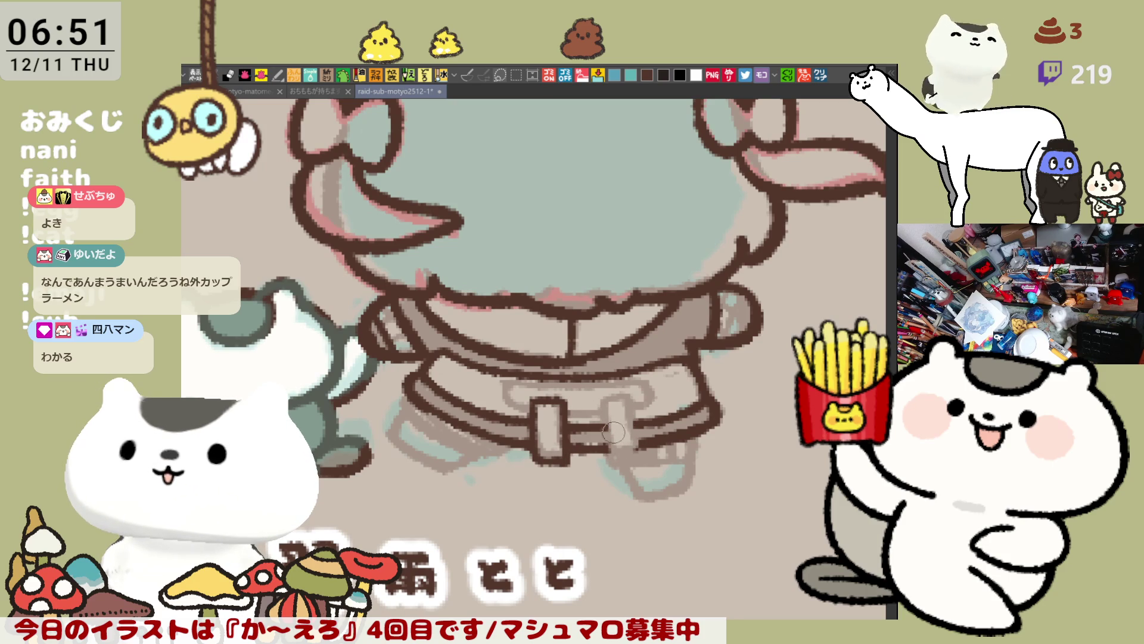
Ink the buckle's right side, touch up the belt line, and save the drawing.
drag(611, 398, 611, 462)
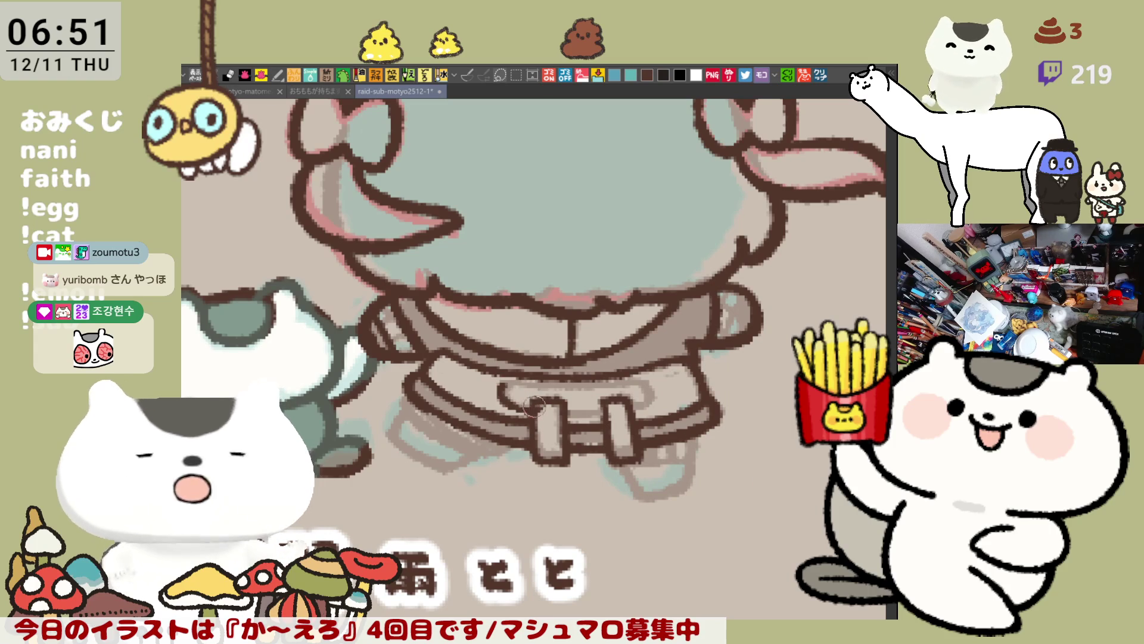
mouse_move(499, 390)
mouse_down()
mouse_move(604, 411)
mouse_move(560, 412)
mouse_move(636, 408)
mouse_up()
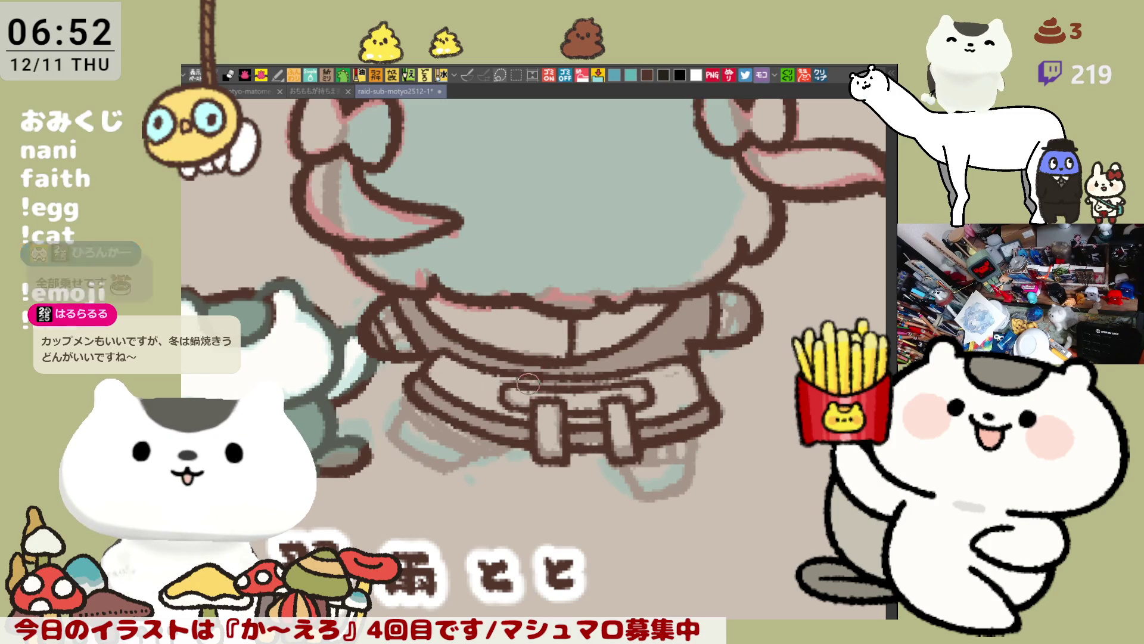
key(ctrl+s)
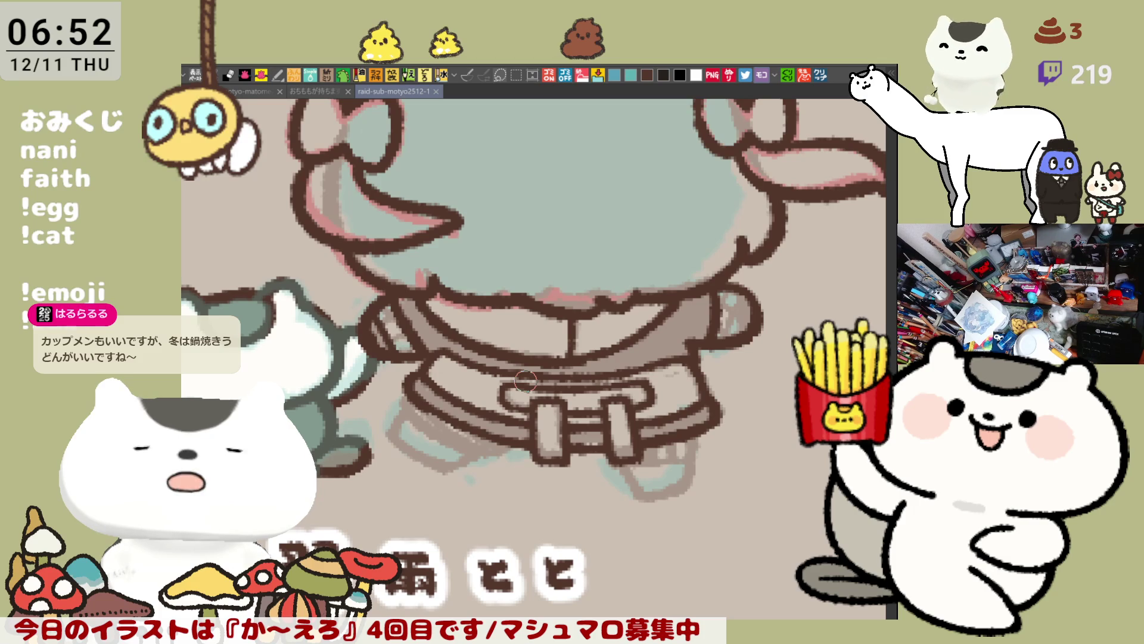
Ink the outline around the foot and darken the skirt lines from its left edge.
mouse_move(649, 470)
mouse_down()
mouse_move(623, 462)
mouse_move(638, 498)
mouse_move(631, 476)
mouse_move(686, 482)
mouse_up()
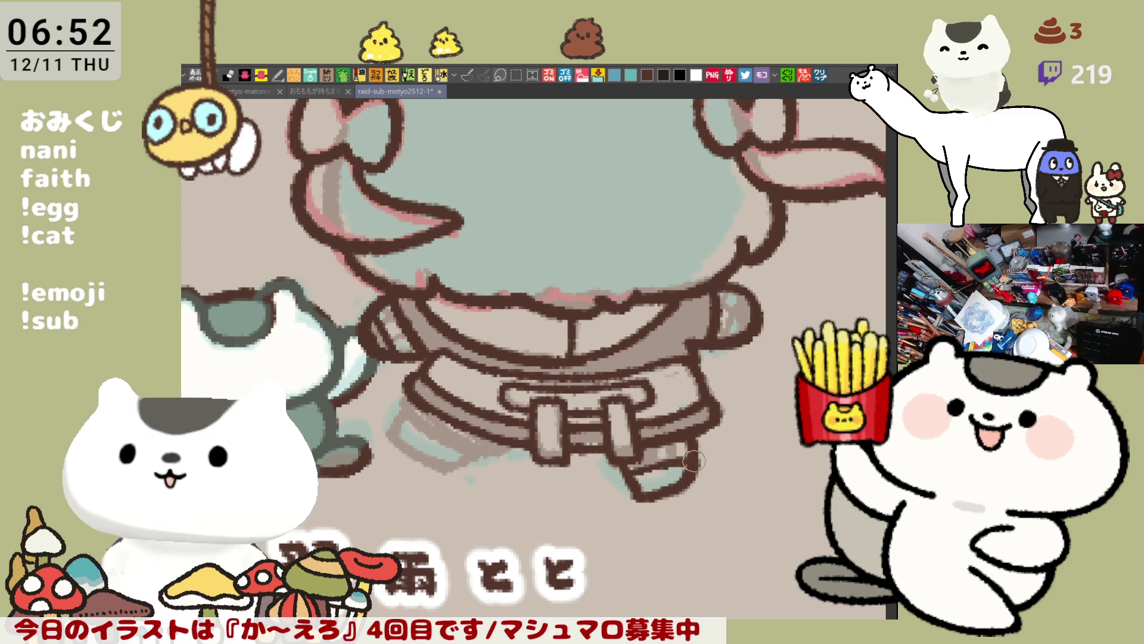
drag(690, 447, 762, 400)
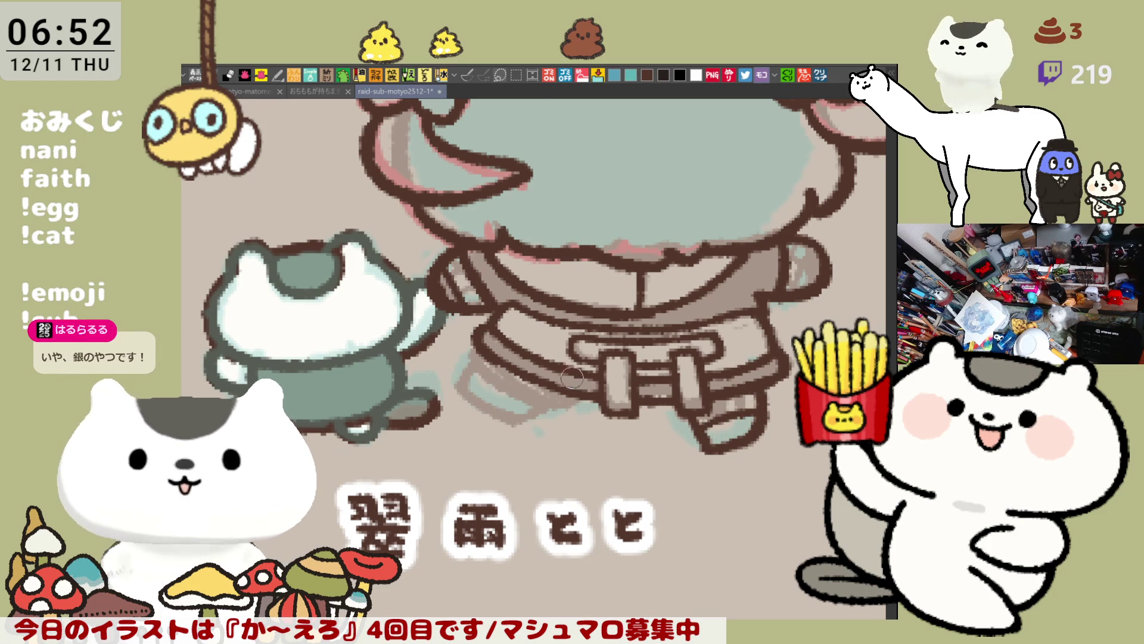
mouse_move(487, 346)
mouse_down()
mouse_move(530, 396)
mouse_move(585, 412)
mouse_up()
Redraw the skirt stroke and right part of the hem, lighten the hem, and save.
key(ctrl+z)
mouse_move(477, 340)
mouse_down()
mouse_move(494, 381)
mouse_move(570, 408)
mouse_up()
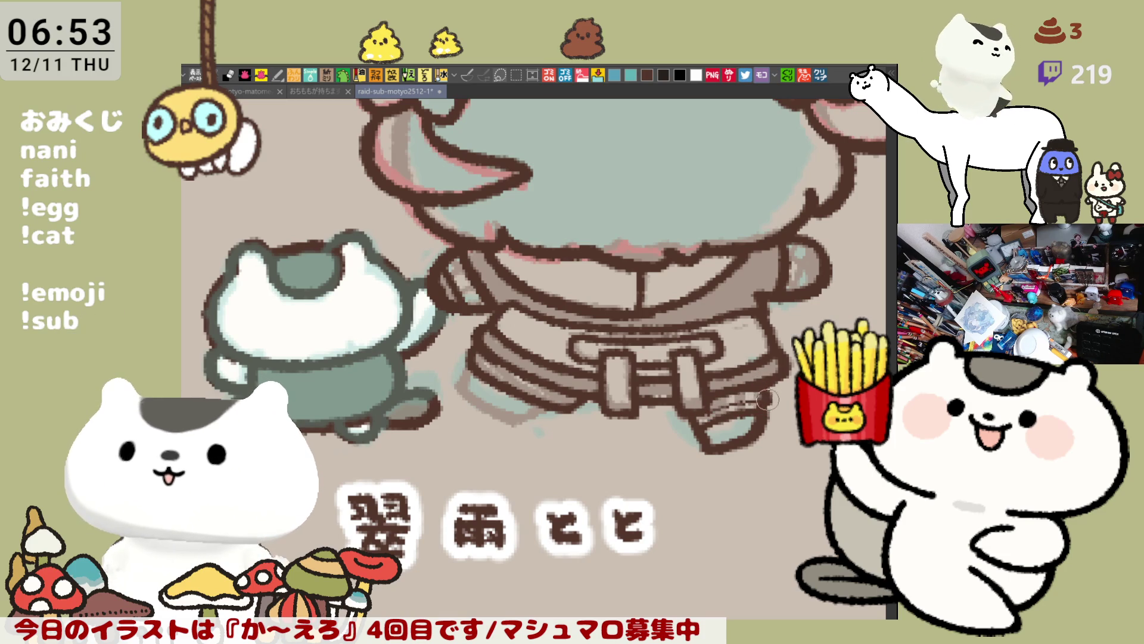
drag(707, 408, 768, 400)
key(ctrl+z)
drag(697, 411, 772, 398)
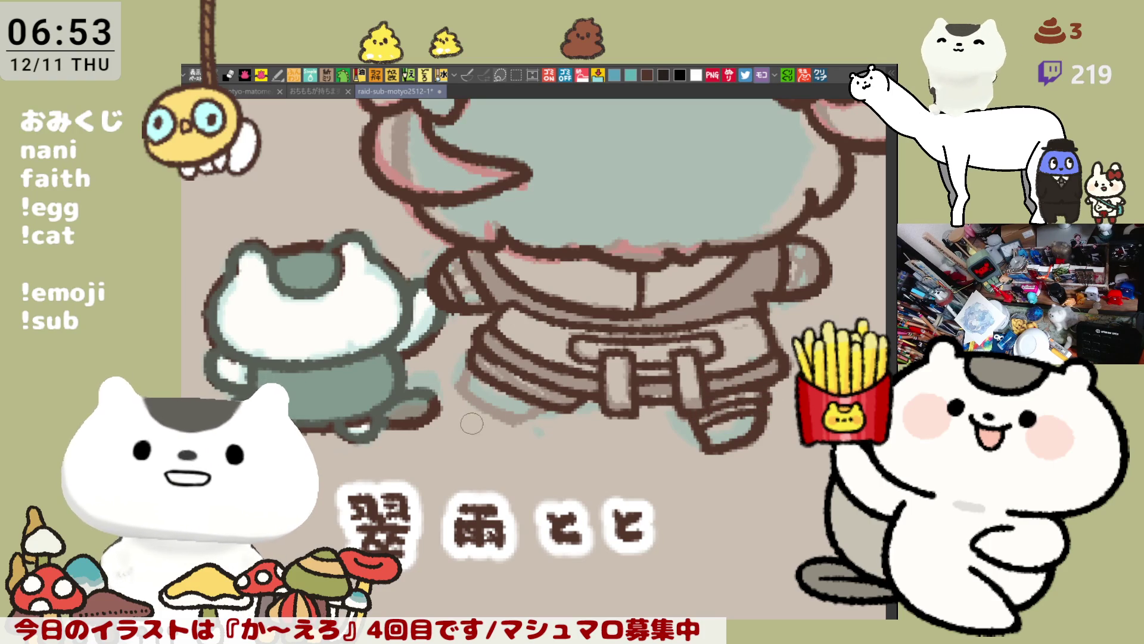
scroll(472, 413, left, 3)
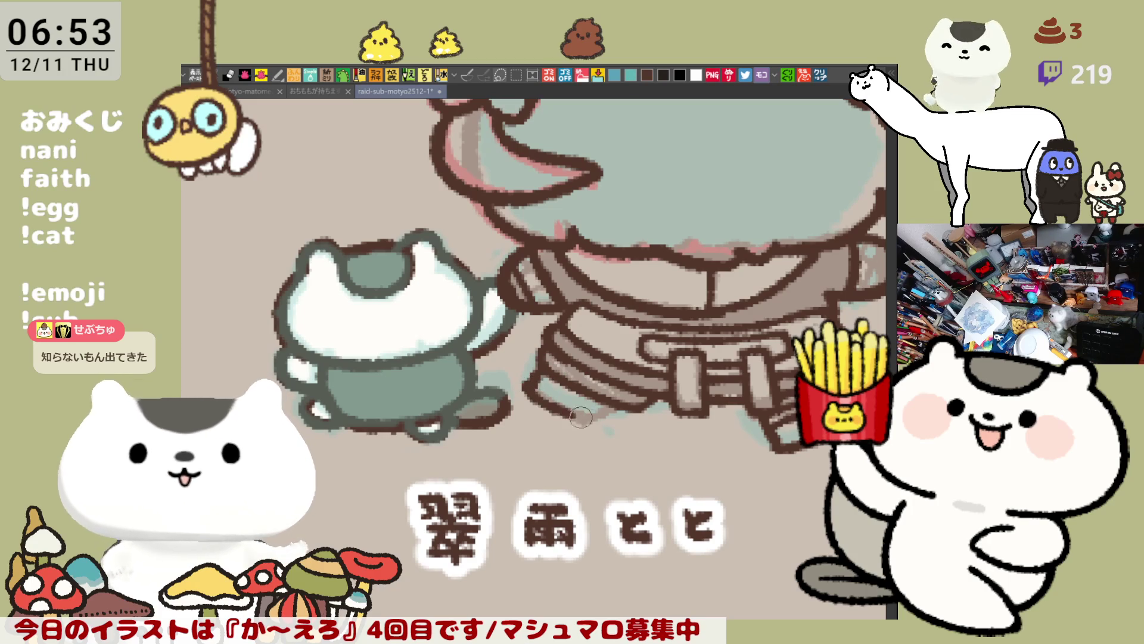
mouse_move(597, 408)
mouse_down()
mouse_move(536, 373)
mouse_move(584, 408)
mouse_move(547, 370)
mouse_move(523, 381)
mouse_move(557, 411)
mouse_move(614, 407)
mouse_up()
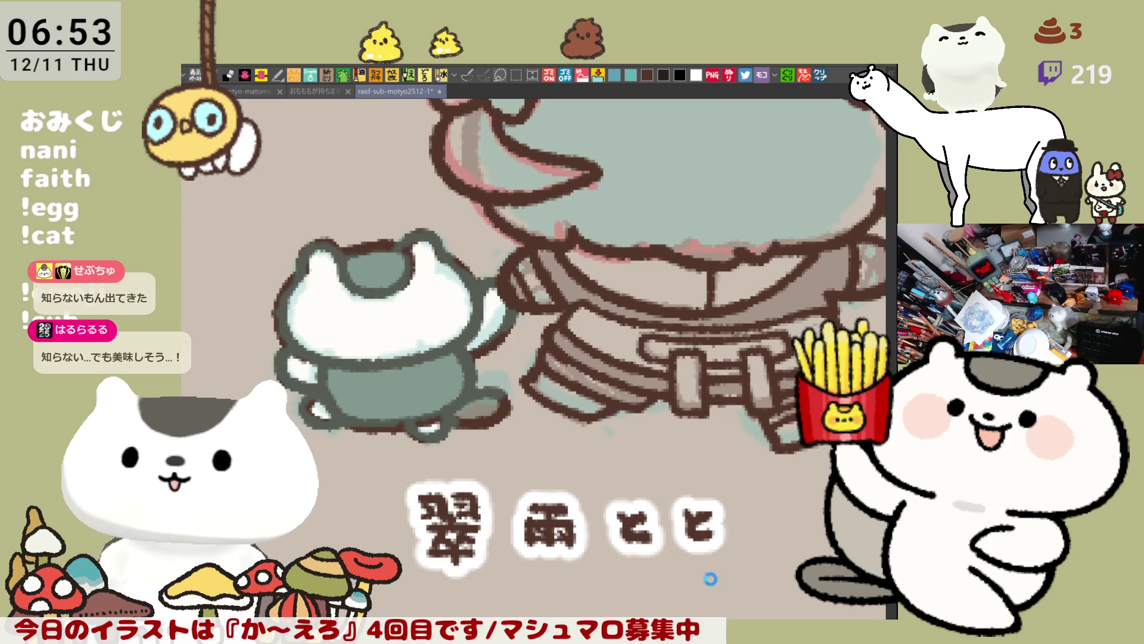
key(ctrl+s)
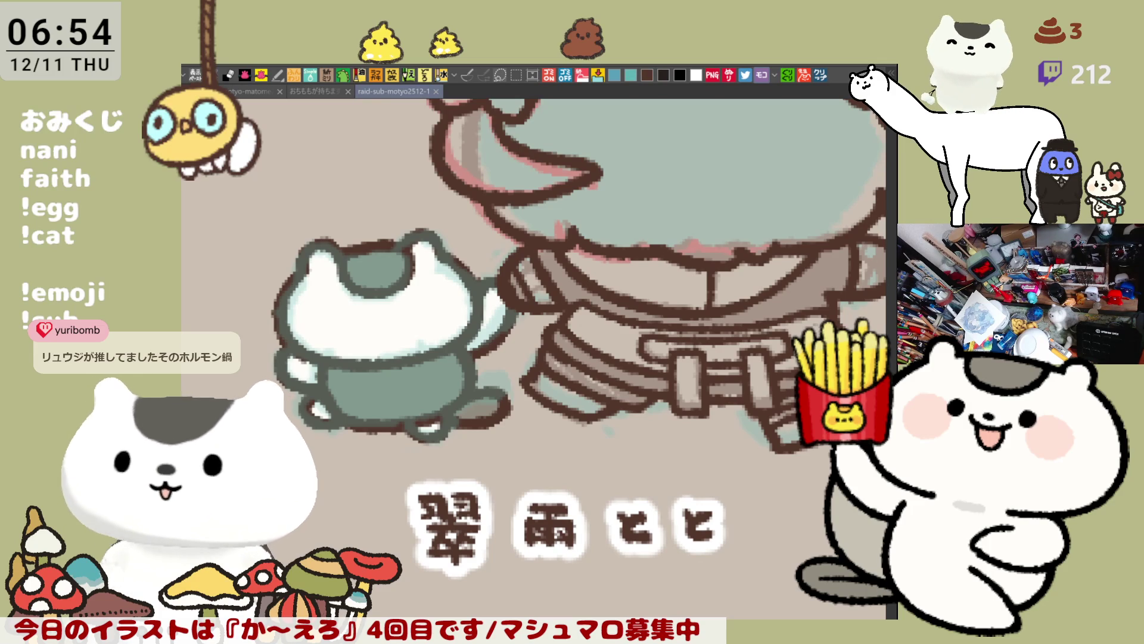
click(824, 77)
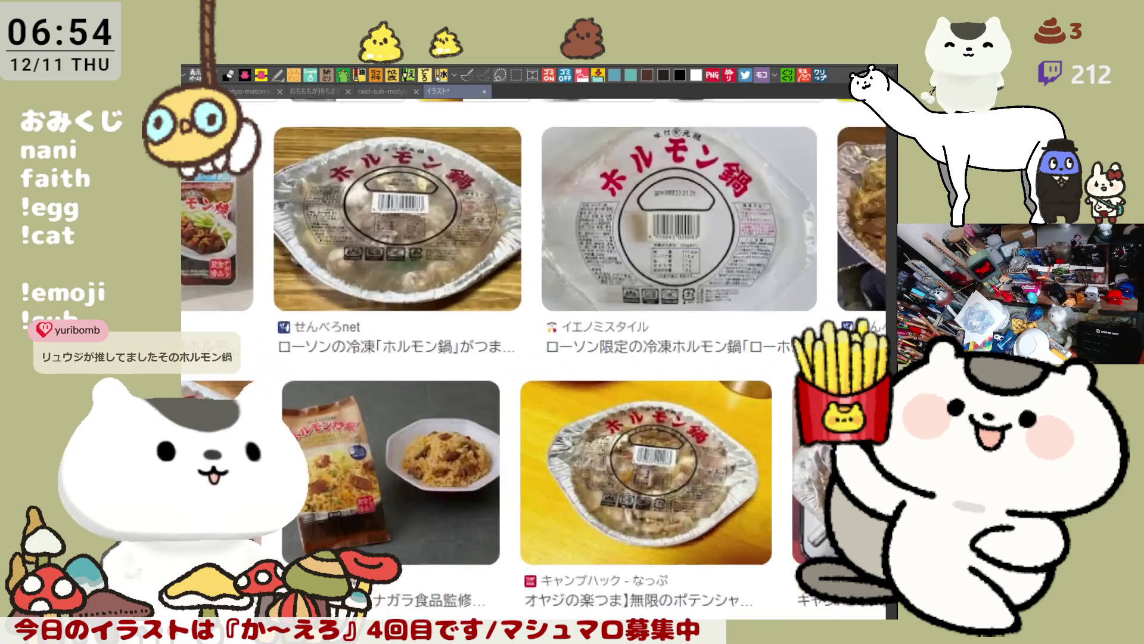
scroll(335, 316, up, 8)
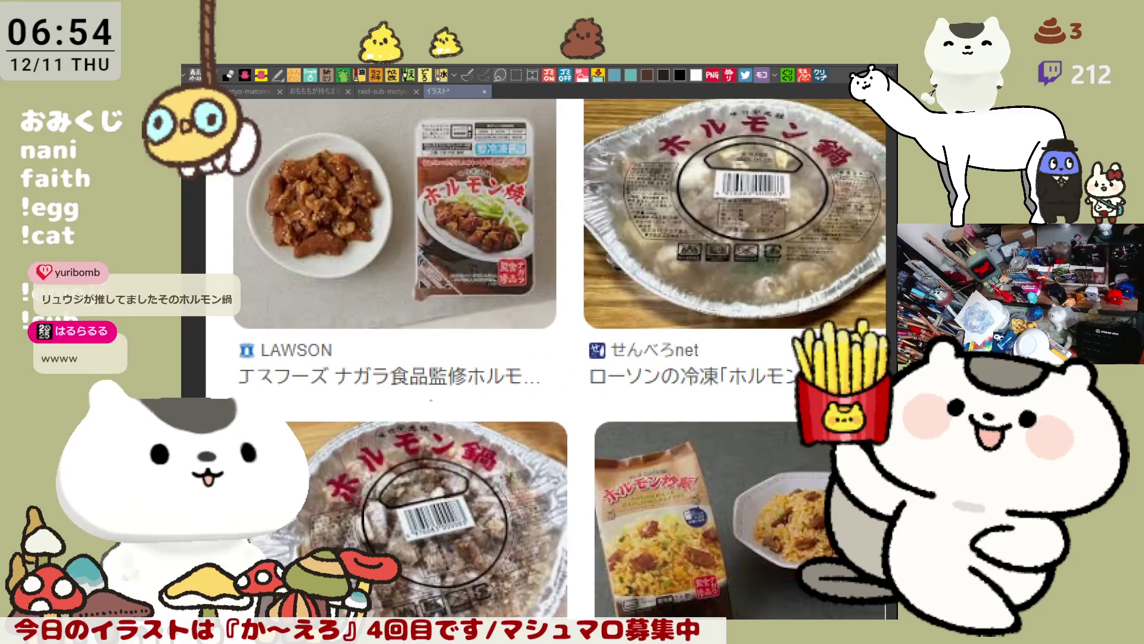
scroll(534, 357, up, 3)
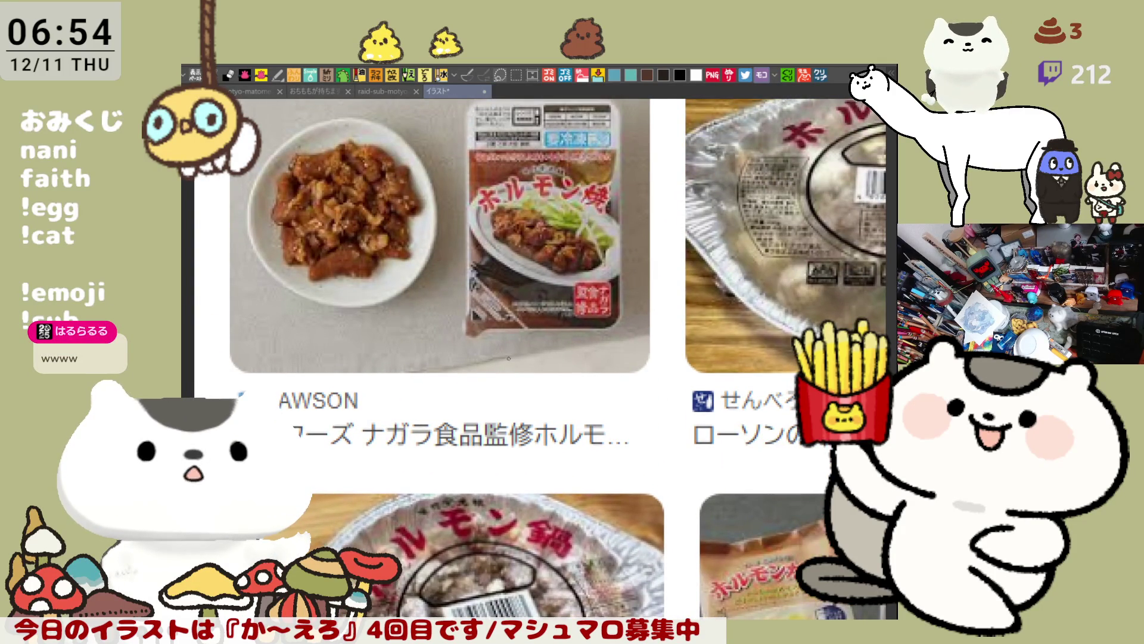
scroll(509, 358, down, 4)
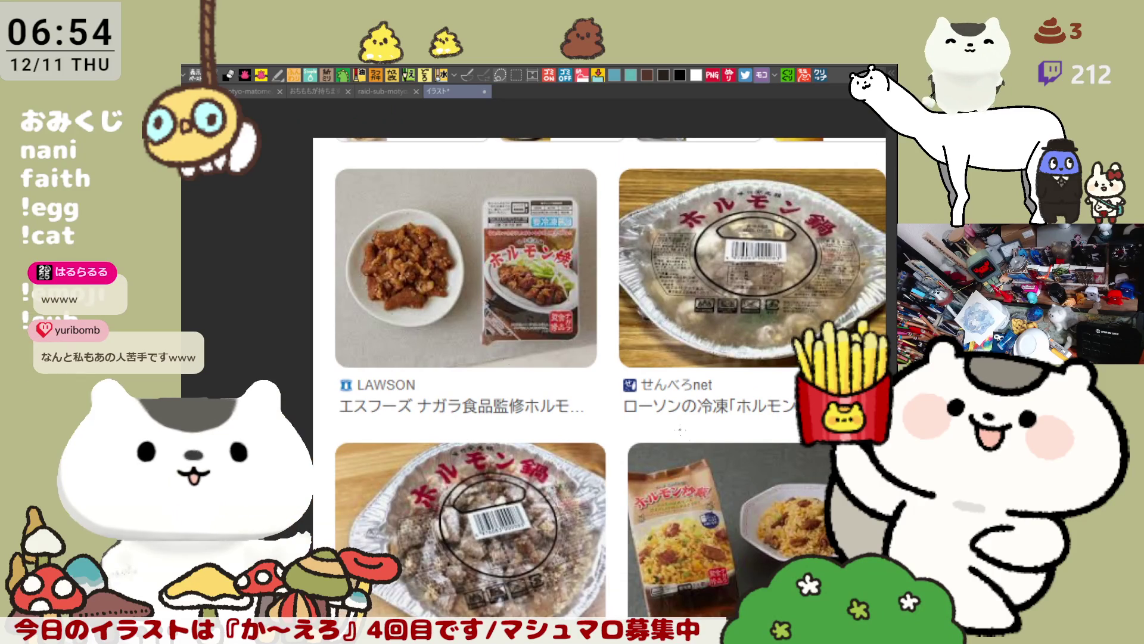
drag(680, 429, 622, 362)
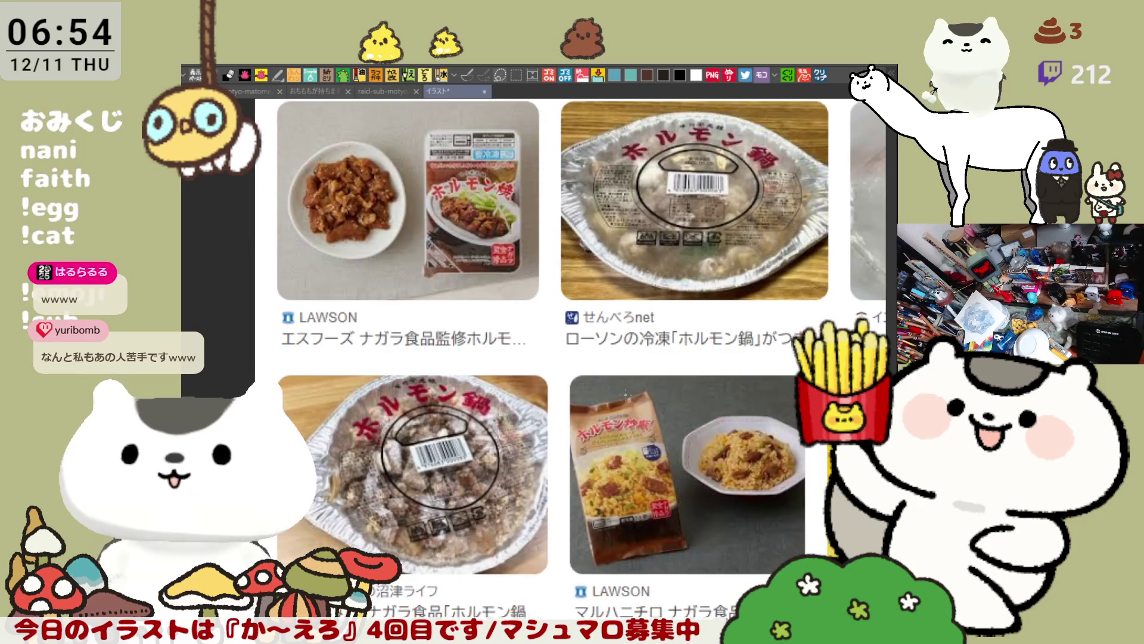
drag(835, 357, 222, 374)
mouse_move(715, 358)
mouse_down()
mouse_move(429, 332)
mouse_move(553, 166)
mouse_move(548, 204)
mouse_move(674, 87)
mouse_move(712, 147)
mouse_move(764, 38)
mouse_up()
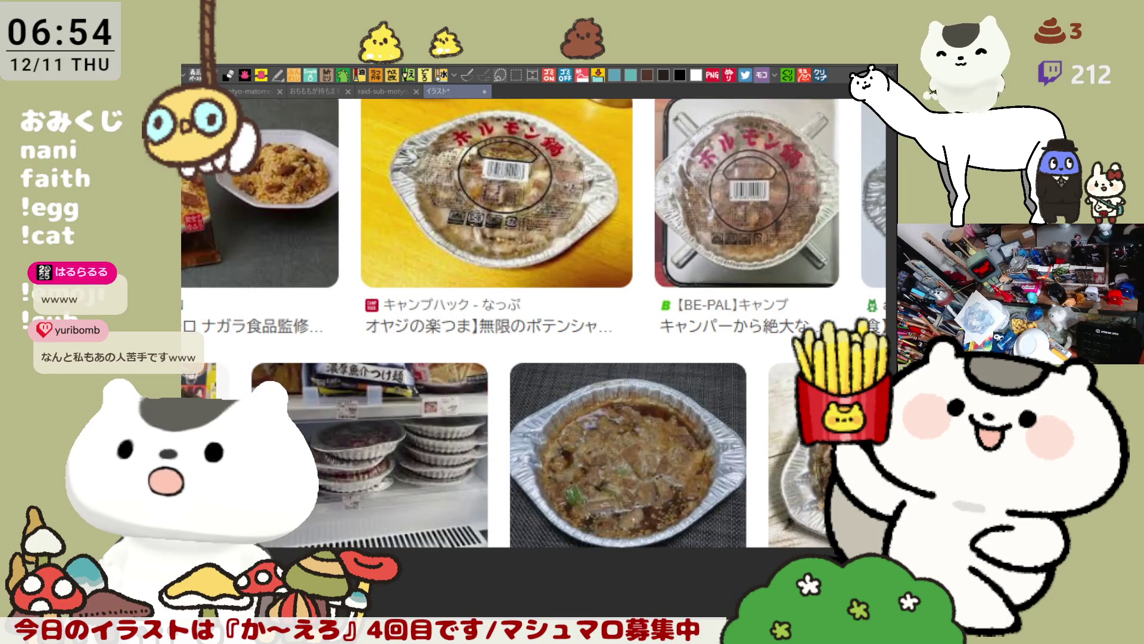
drag(534, 328, 640, 336)
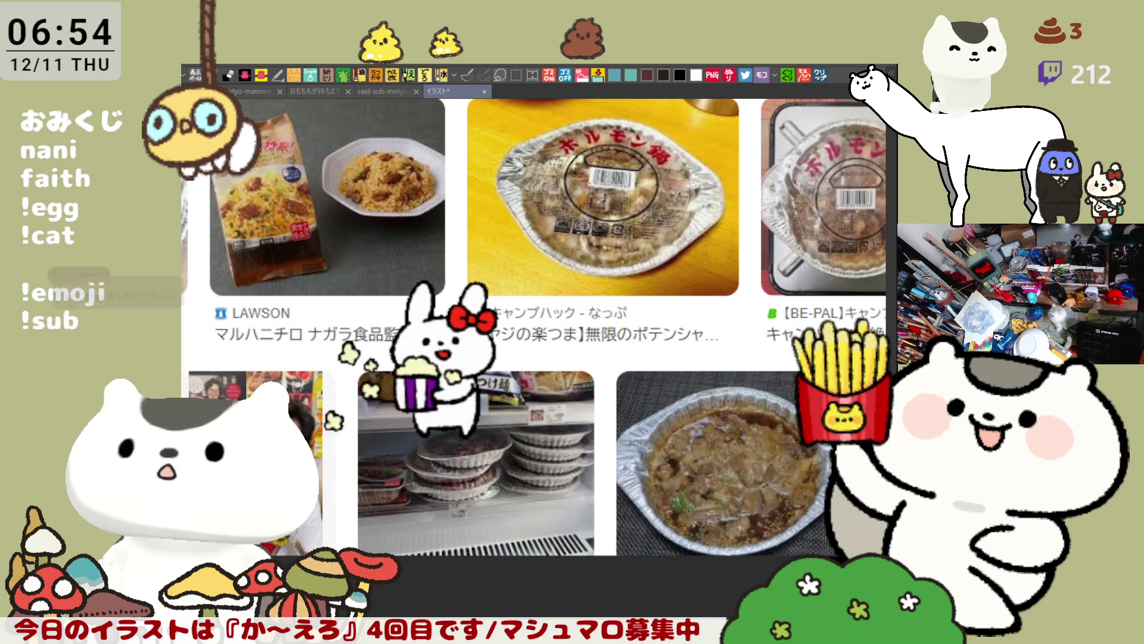
mouse_move(534, 328)
mouse_down()
mouse_move(632, 344)
mouse_move(745, 435)
mouse_move(788, 525)
mouse_move(752, 549)
mouse_move(715, 606)
mouse_up()
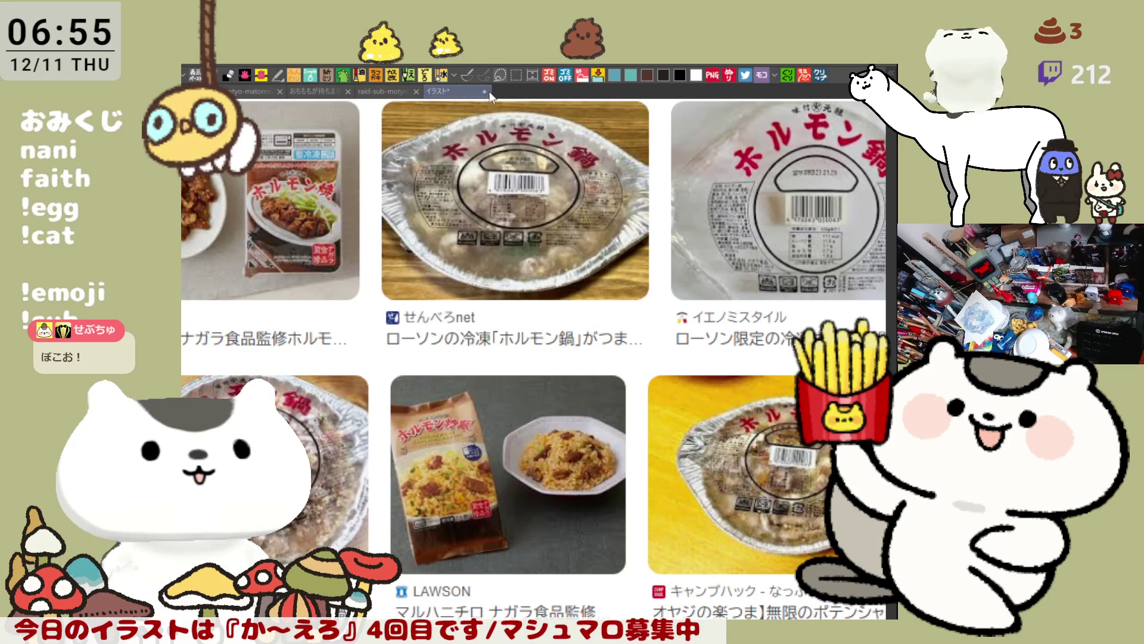
key(ctrl+w)
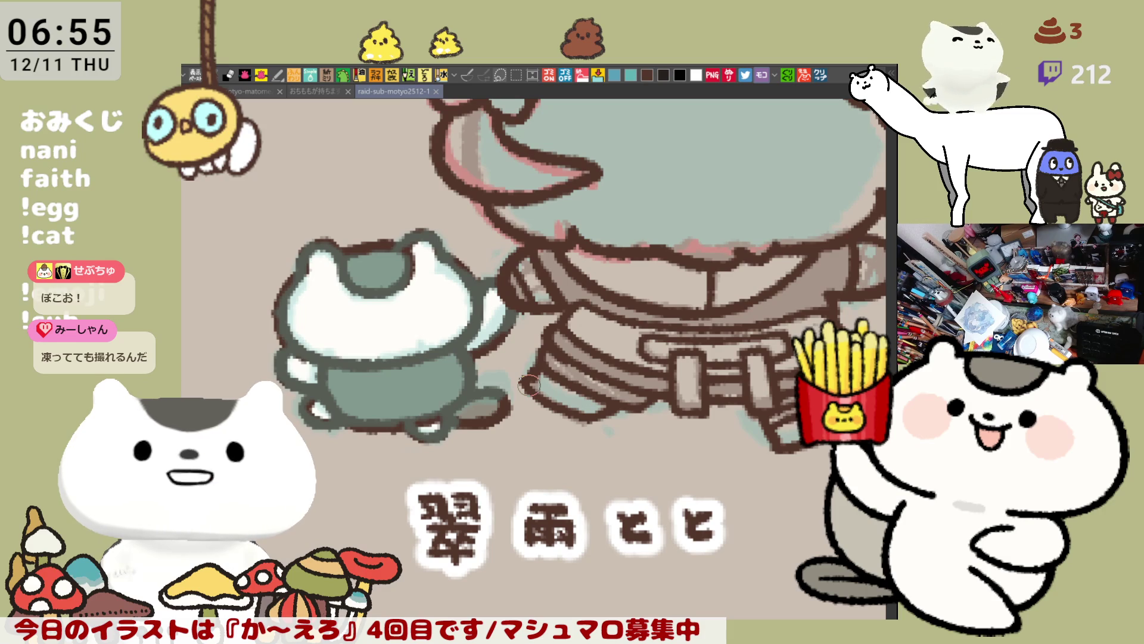
Touch up the strokes around the girl's belt and bring her head into view.
mouse_move(595, 425)
mouse_down()
mouse_move(524, 387)
mouse_move(528, 372)
mouse_move(548, 411)
mouse_move(604, 419)
mouse_up()
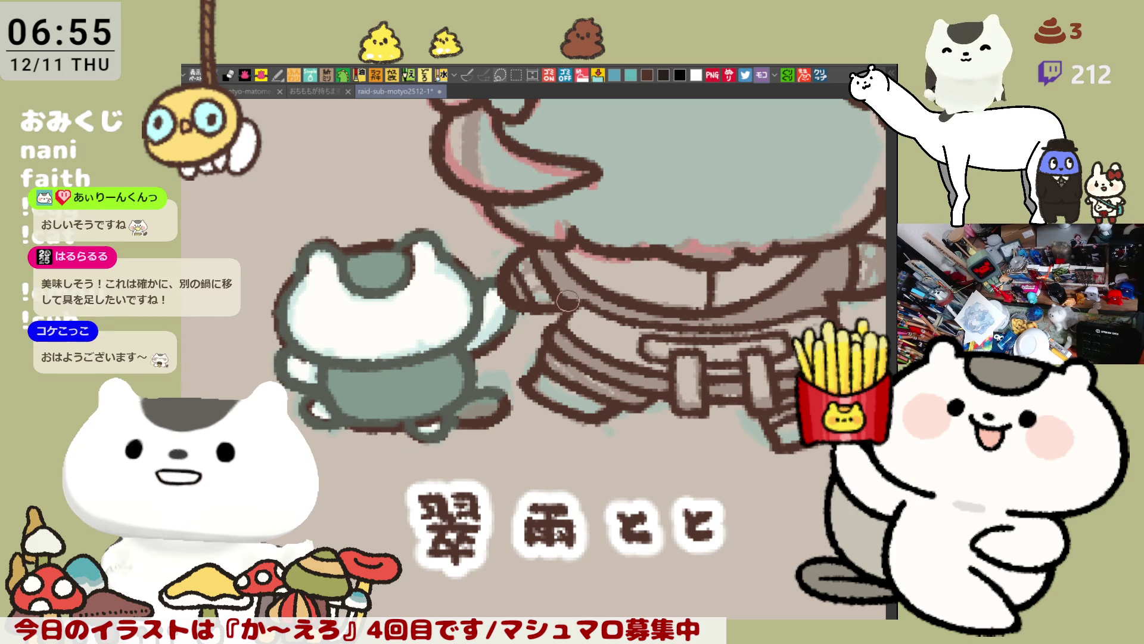
drag(708, 345, 607, 380)
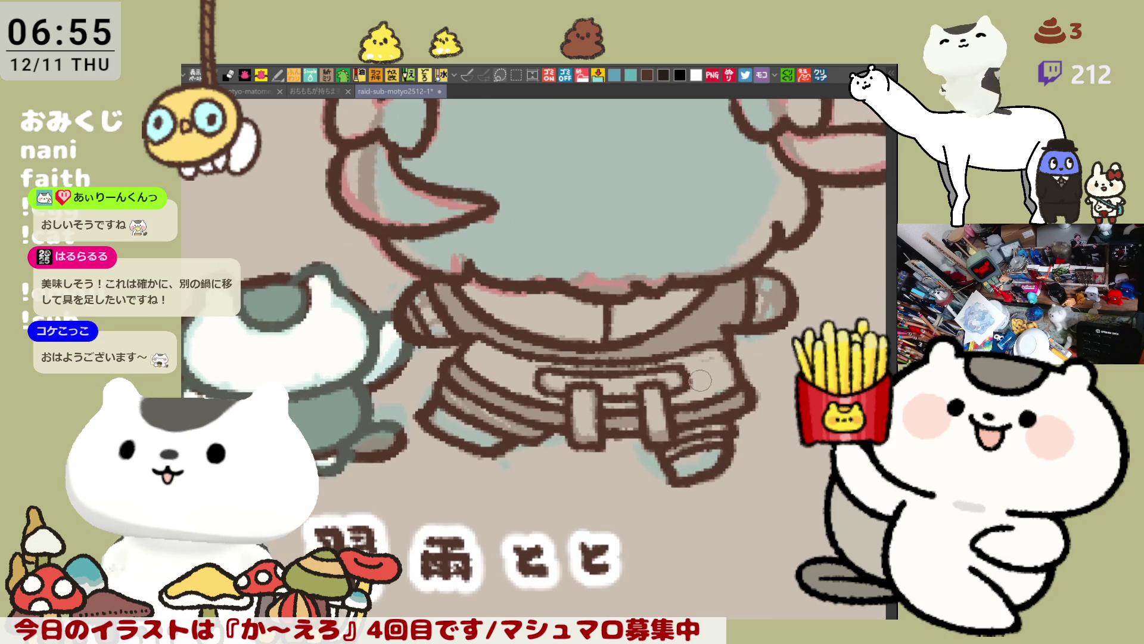
scroll(700, 406, down, 5)
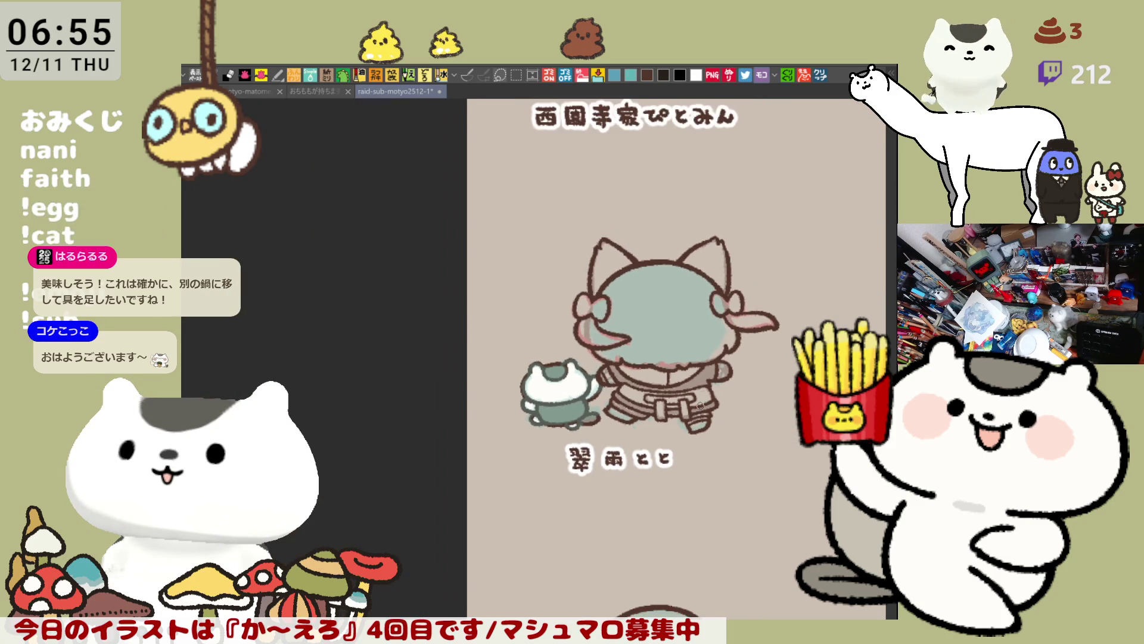
scroll(701, 404, up, 3)
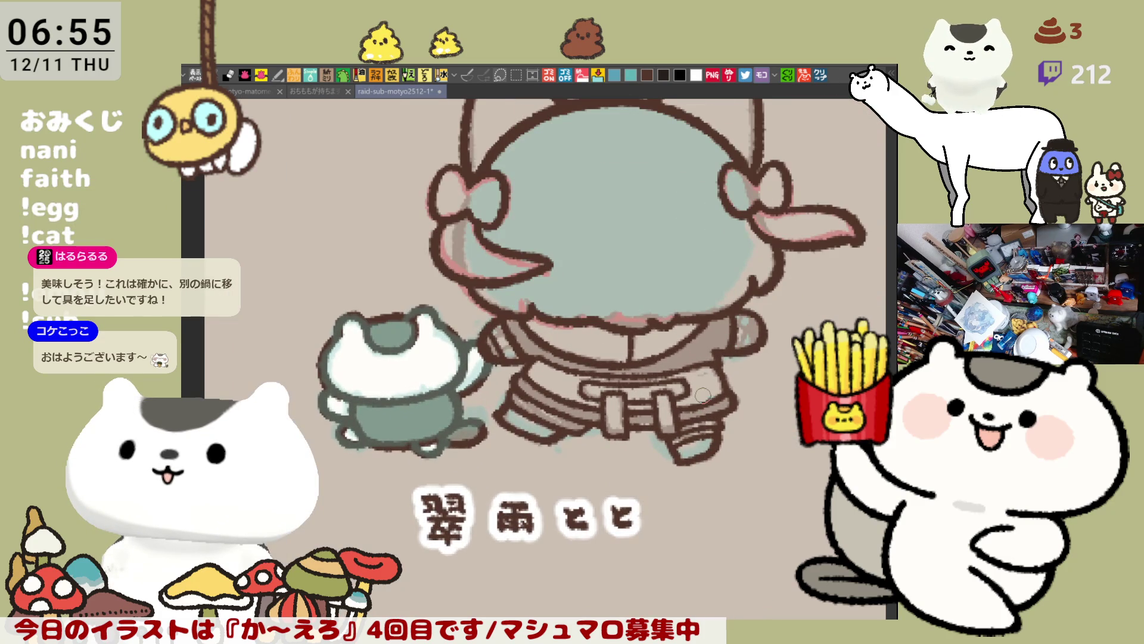
scroll(704, 395, up, 3)
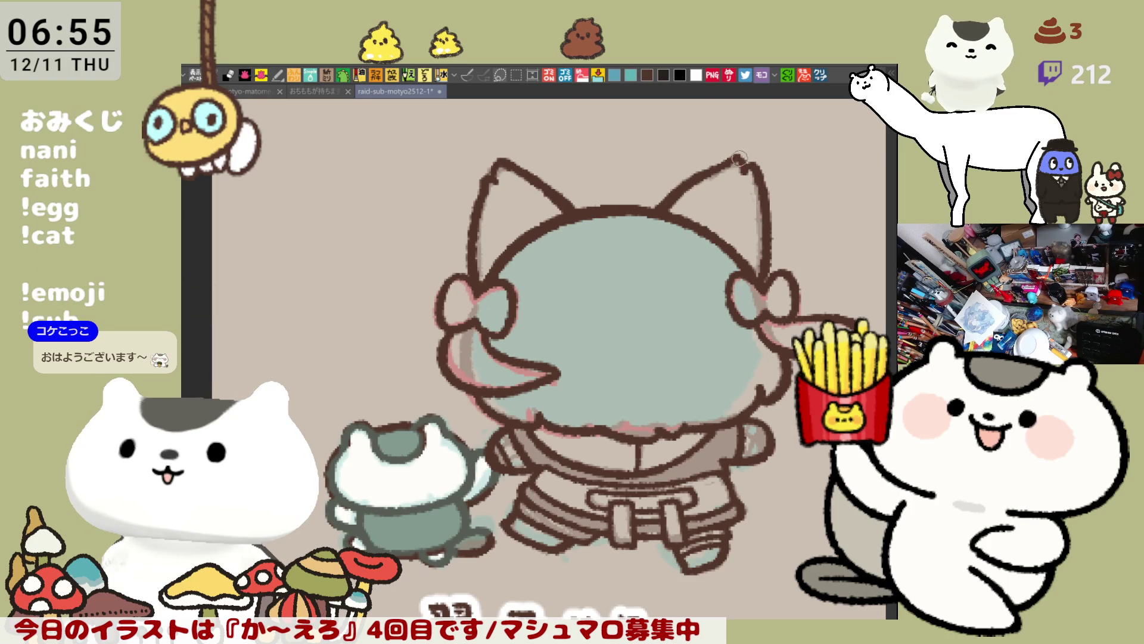
scroll(753, 197, down, 1)
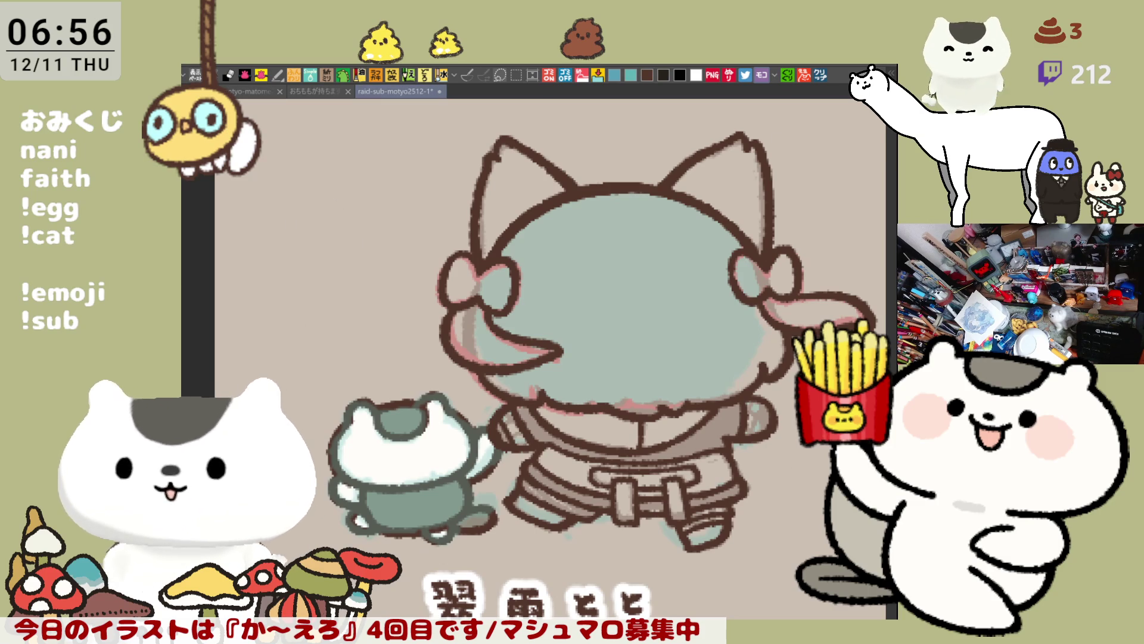
Fill the inside of the cat-eared girl dark purple, keeping her brown line art visible.
drag(652, 322, 581, 355)
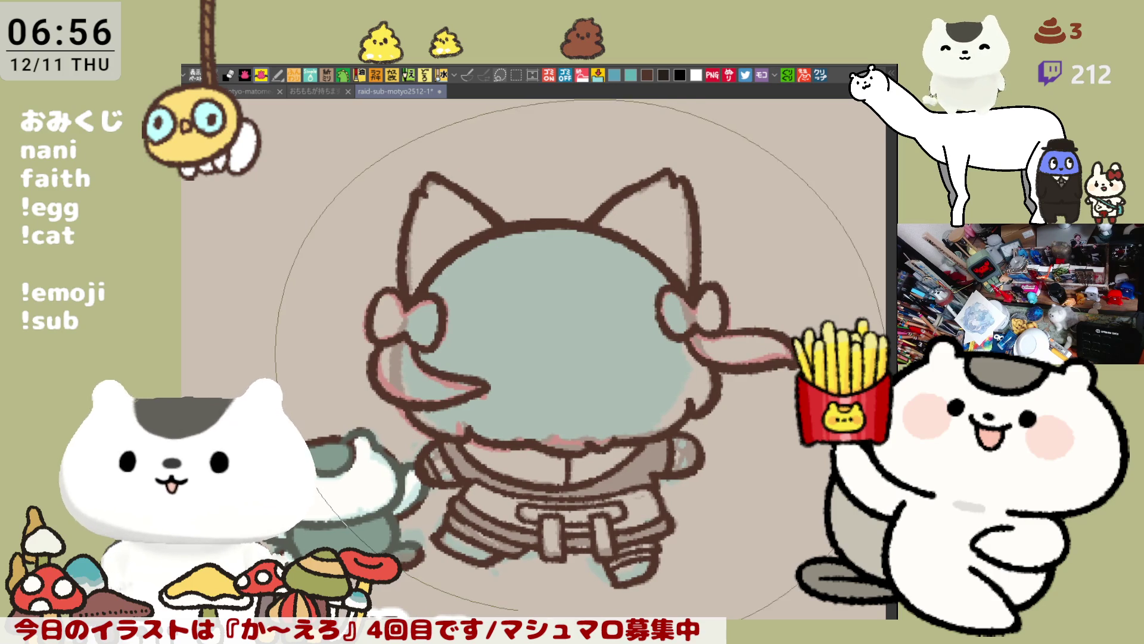
click(581, 357)
key(ctrl+z)
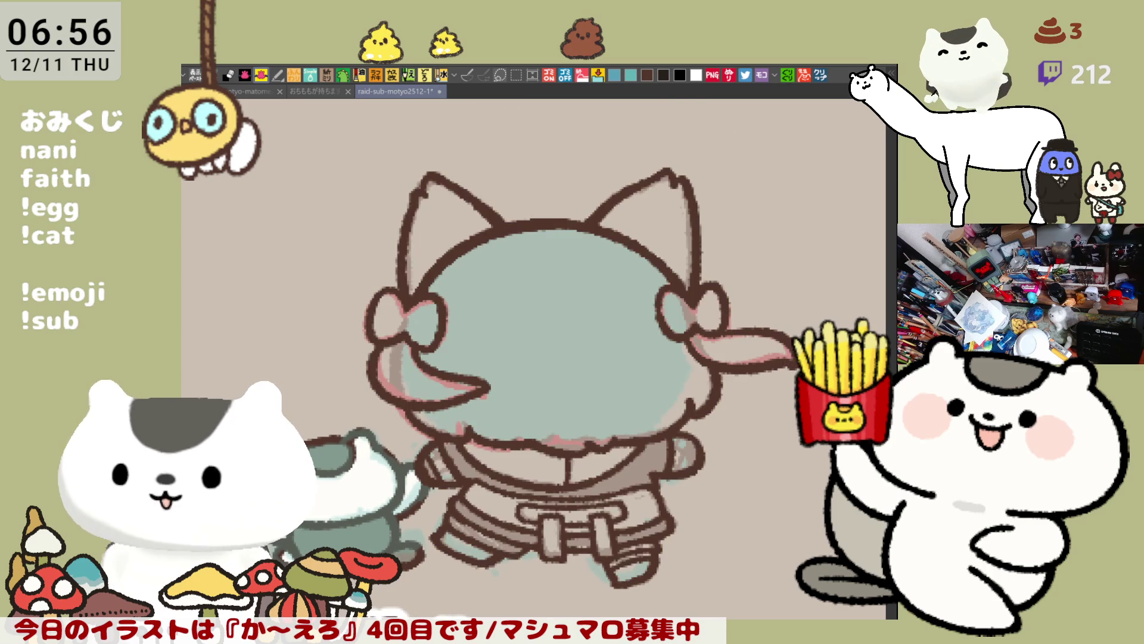
click(563, 561)
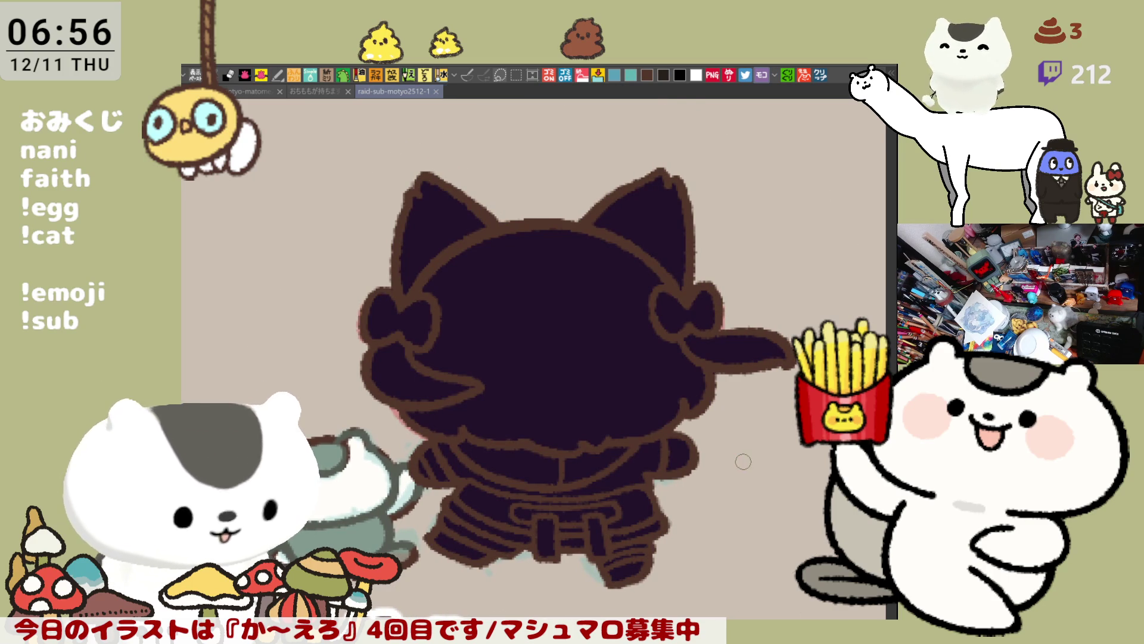
Save the drawing, then lighten the purple body and the tips of the side hair.
key(ctrl+s)
mouse_move(415, 377)
mouse_down()
mouse_move(373, 374)
mouse_move(415, 367)
mouse_move(421, 383)
mouse_up()
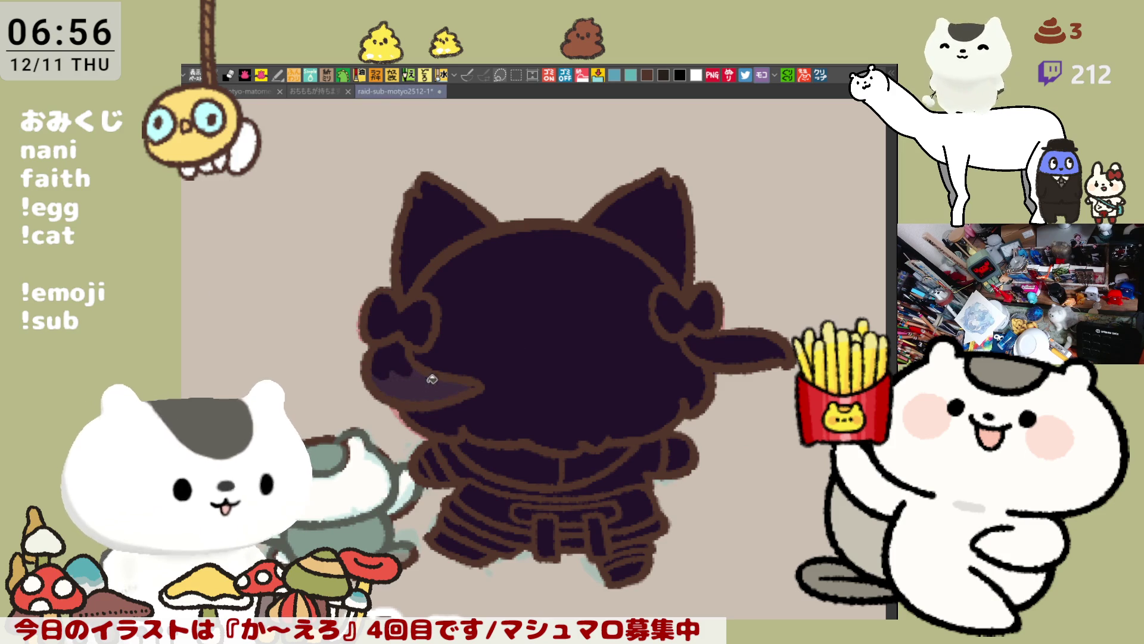
drag(733, 340, 732, 347)
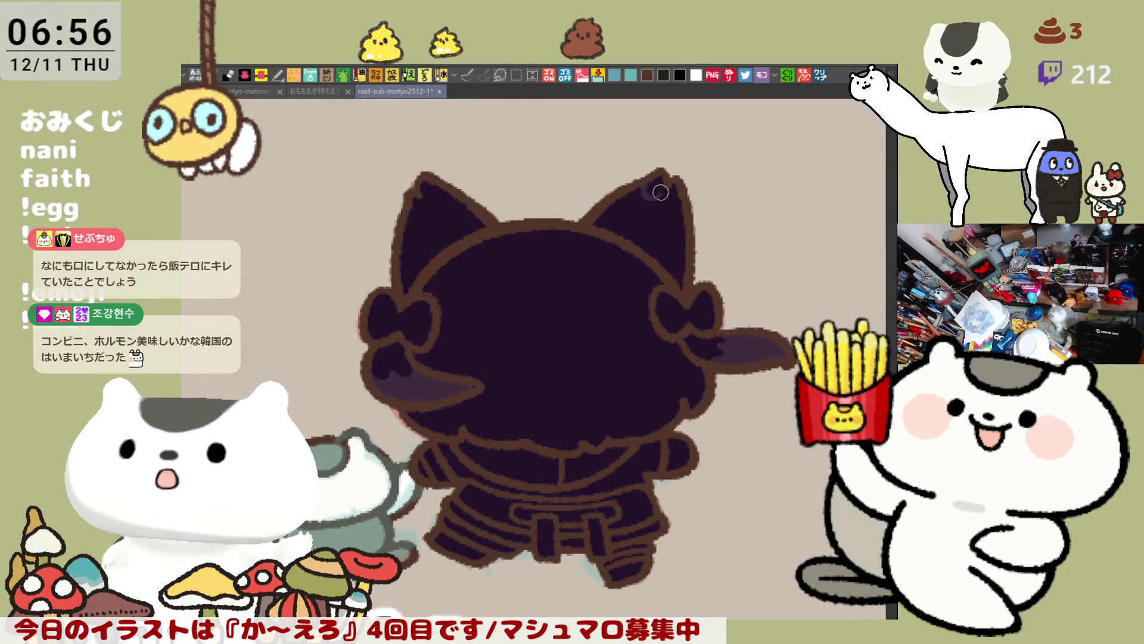
Shade the inner tips of both ears in lighter purple.
drag(655, 197, 683, 209)
drag(416, 213, 465, 206)
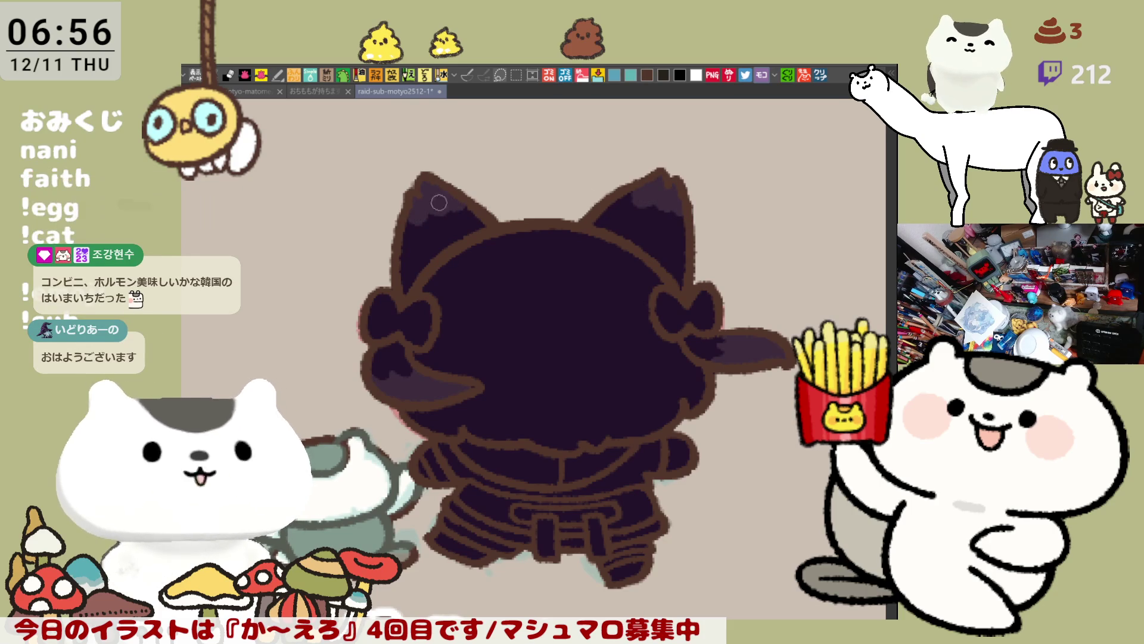
scroll(507, 239, up, 2)
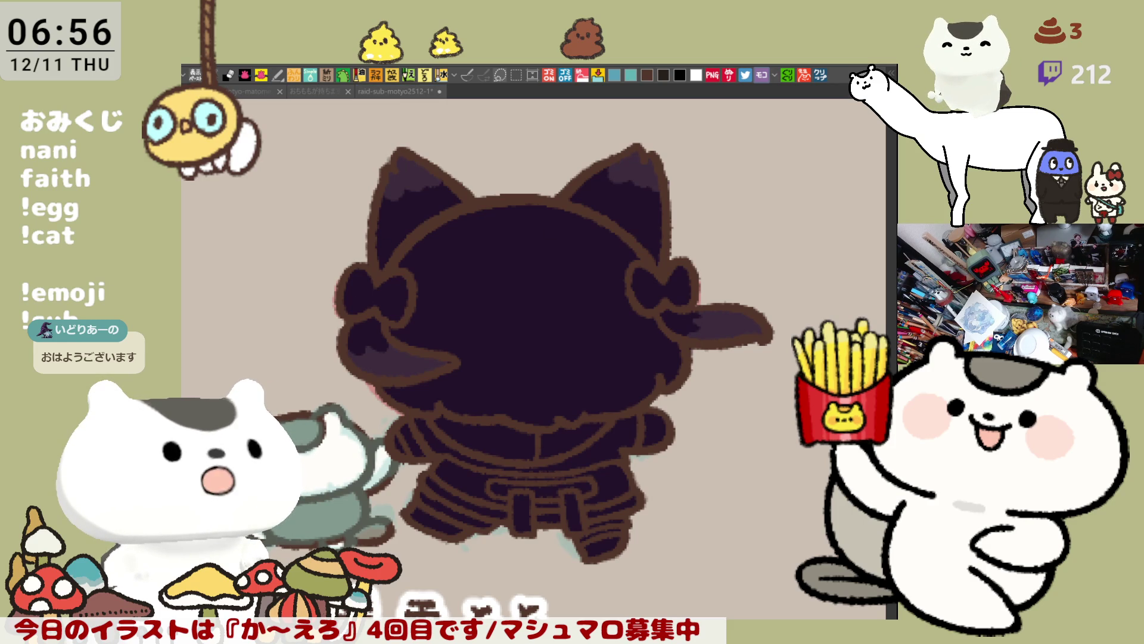
click(497, 455)
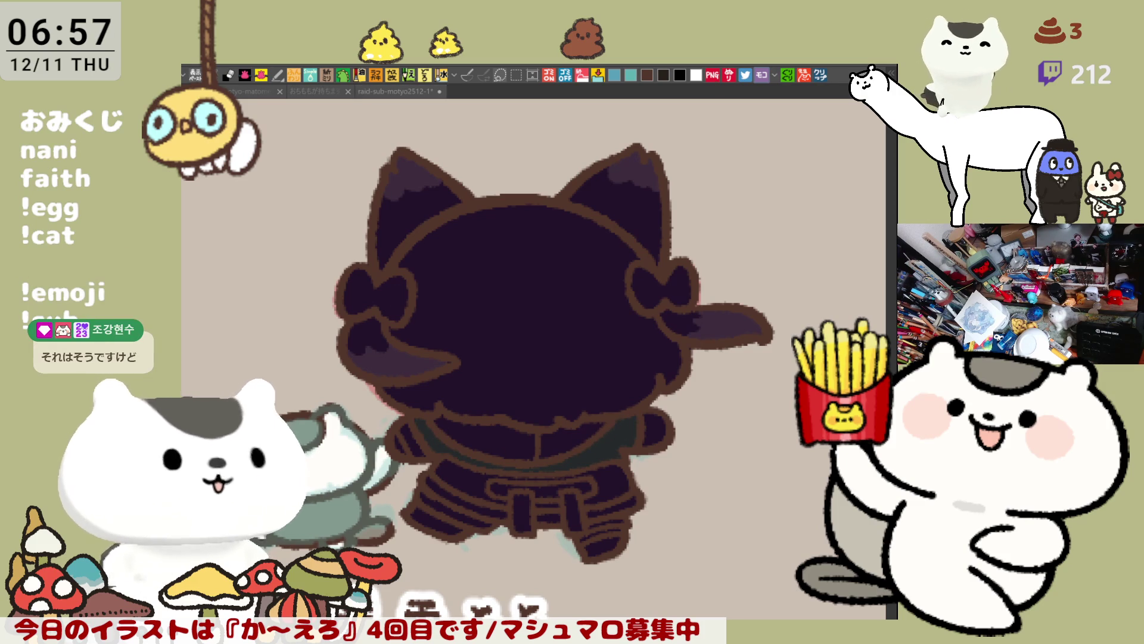
Fill the girl's belly area light lavender.
click(537, 437)
click(504, 435)
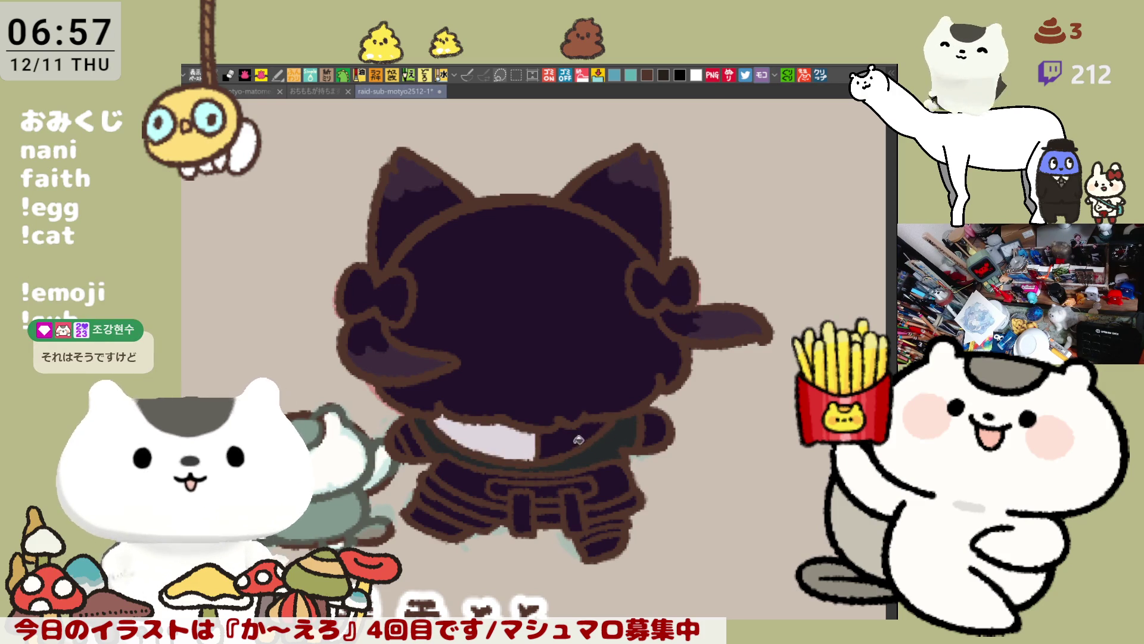
click(562, 439)
Try filling the belt strip lighter, undo it, and paint a light stroke along the belt line.
click(597, 471)
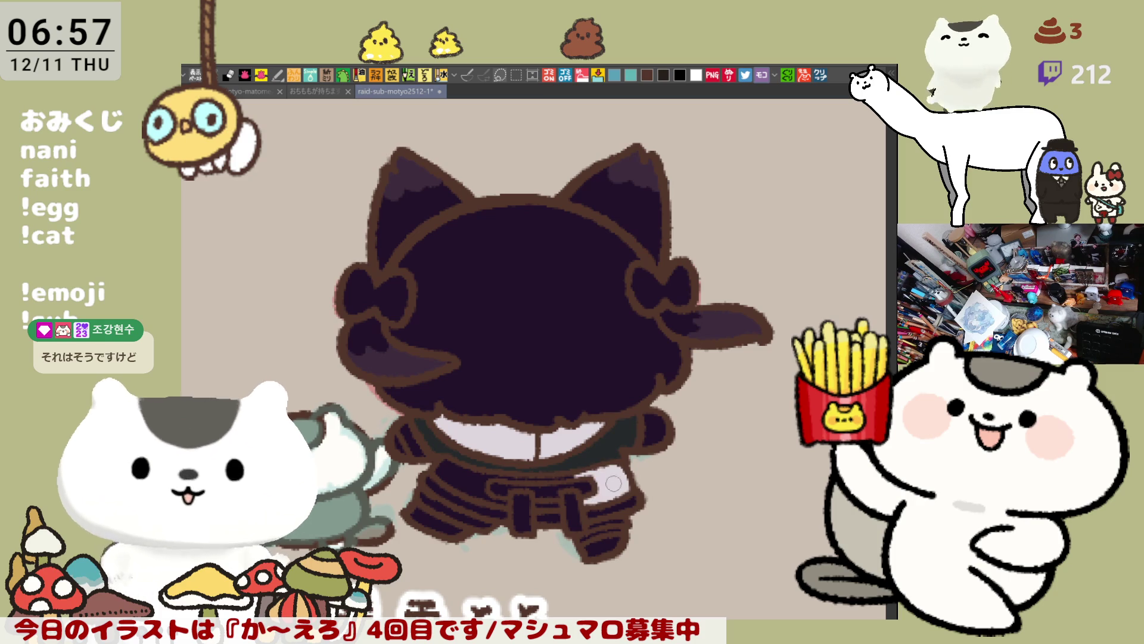
click(500, 477)
click(578, 472)
key(ctrl+z)
click(486, 474)
key(ctrl+z)
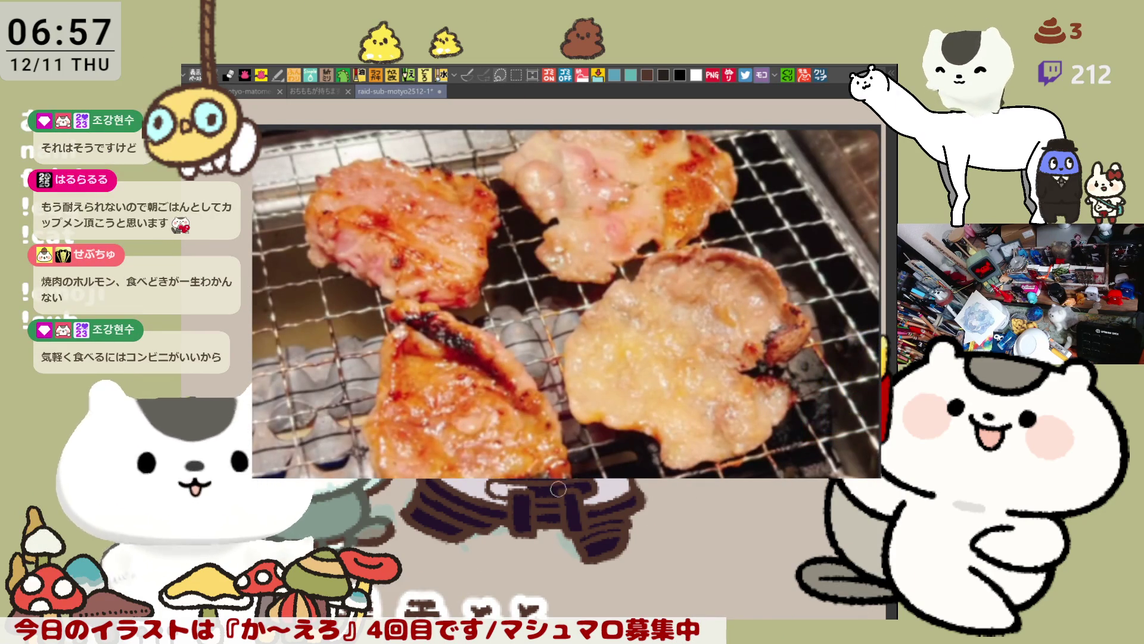
drag(494, 482, 596, 481)
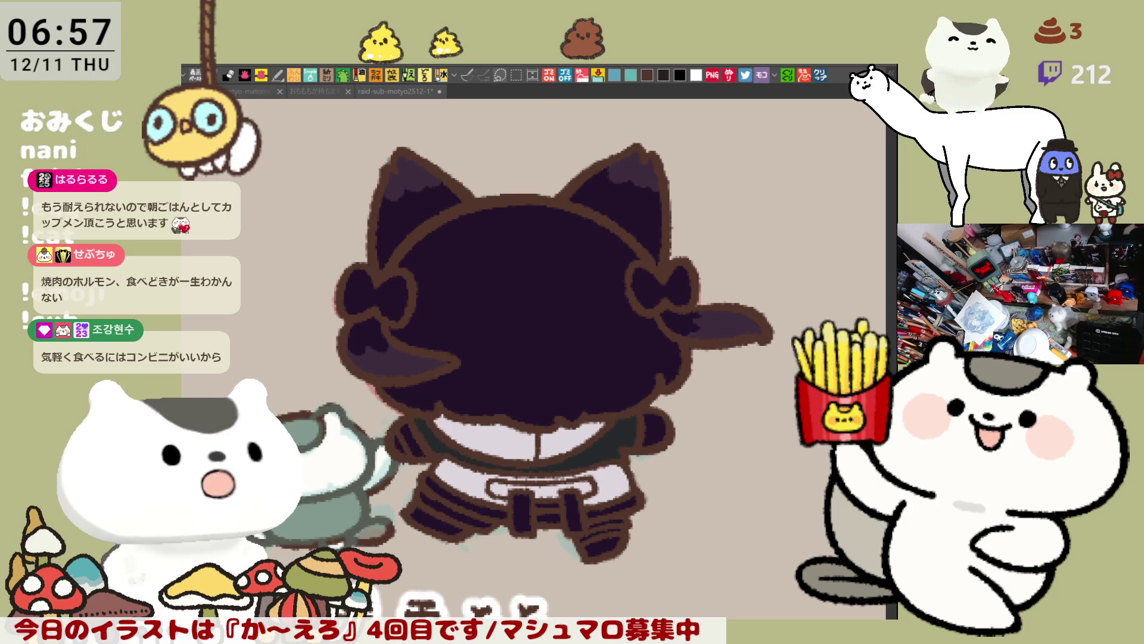
click(351, 428)
Repaint the right sleeve light grey and shade its outer edge with dark strokes.
mouse_move(634, 437)
mouse_down()
mouse_move(668, 435)
mouse_move(659, 420)
mouse_up()
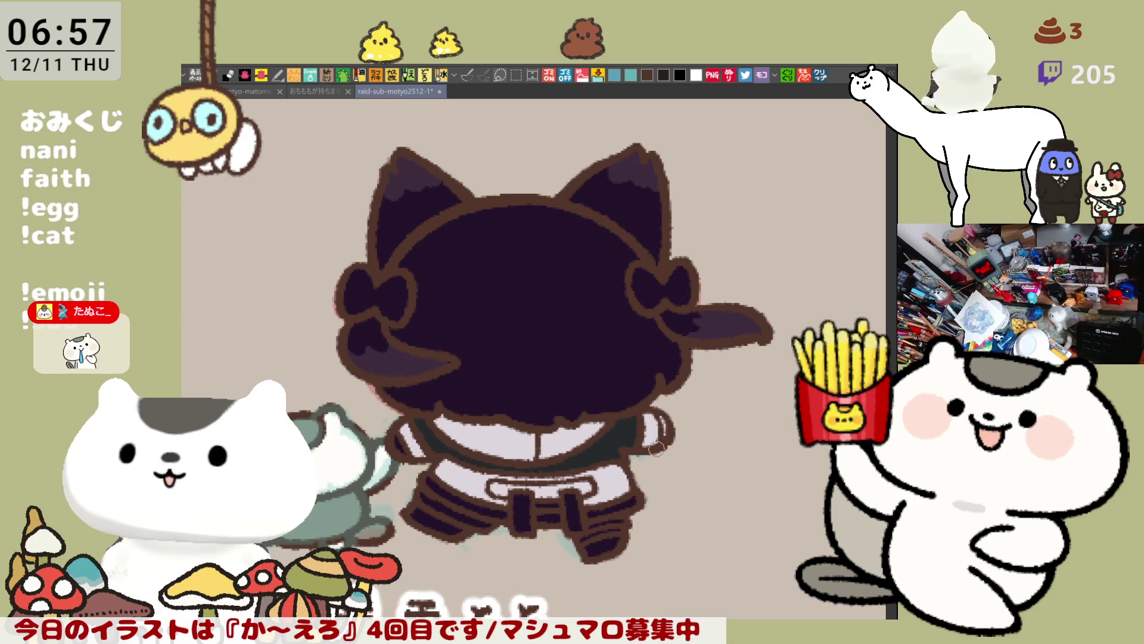
drag(654, 416, 651, 447)
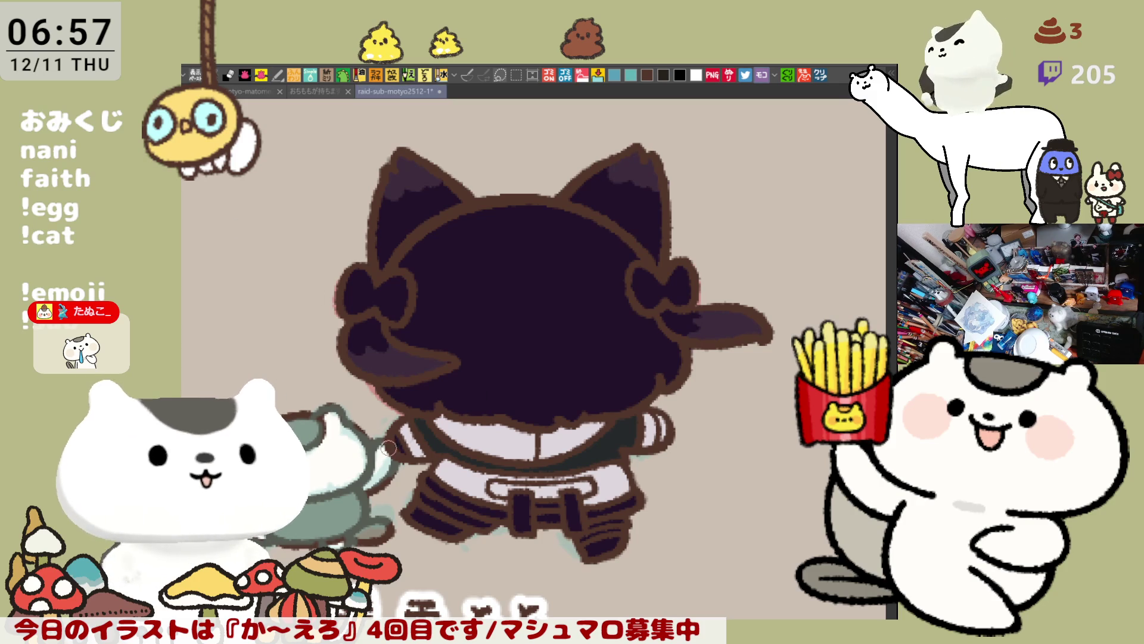
drag(659, 417, 659, 442)
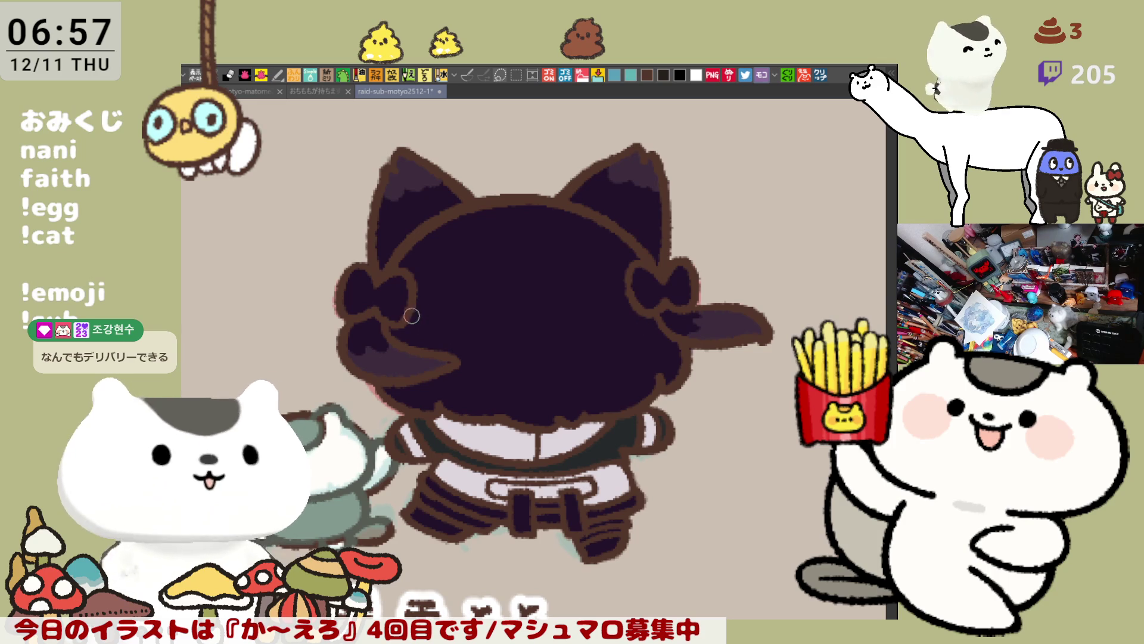
Paint a lighter purple band across the lower part of the hair.
mouse_move(403, 314)
mouse_down()
mouse_move(547, 336)
mouse_move(638, 315)
mouse_move(564, 399)
mouse_up()
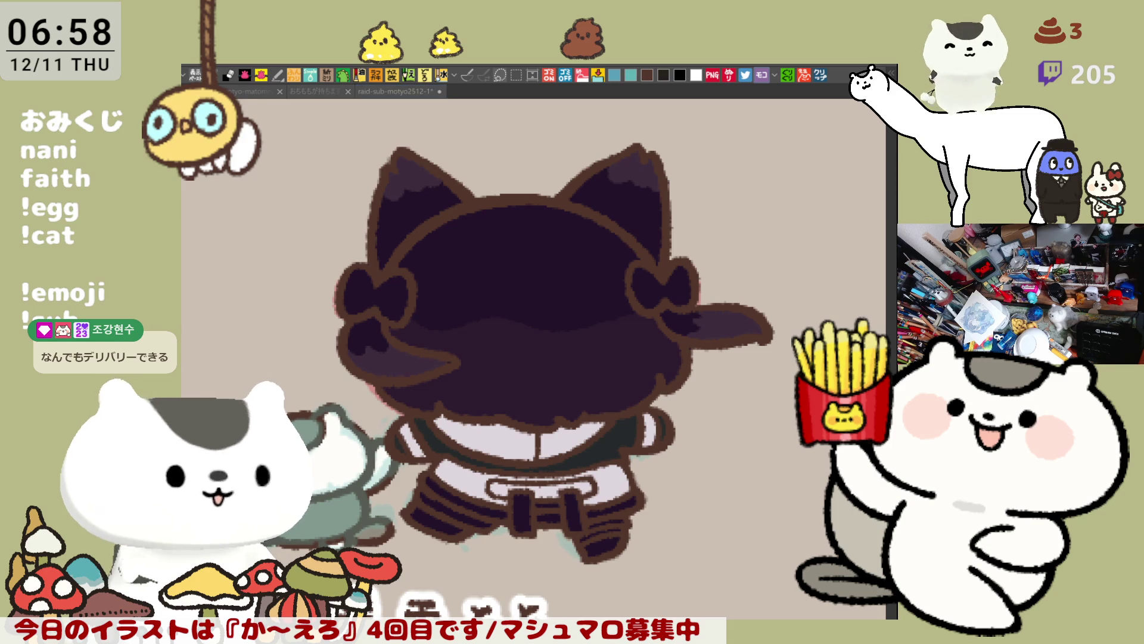
drag(440, 380, 688, 365)
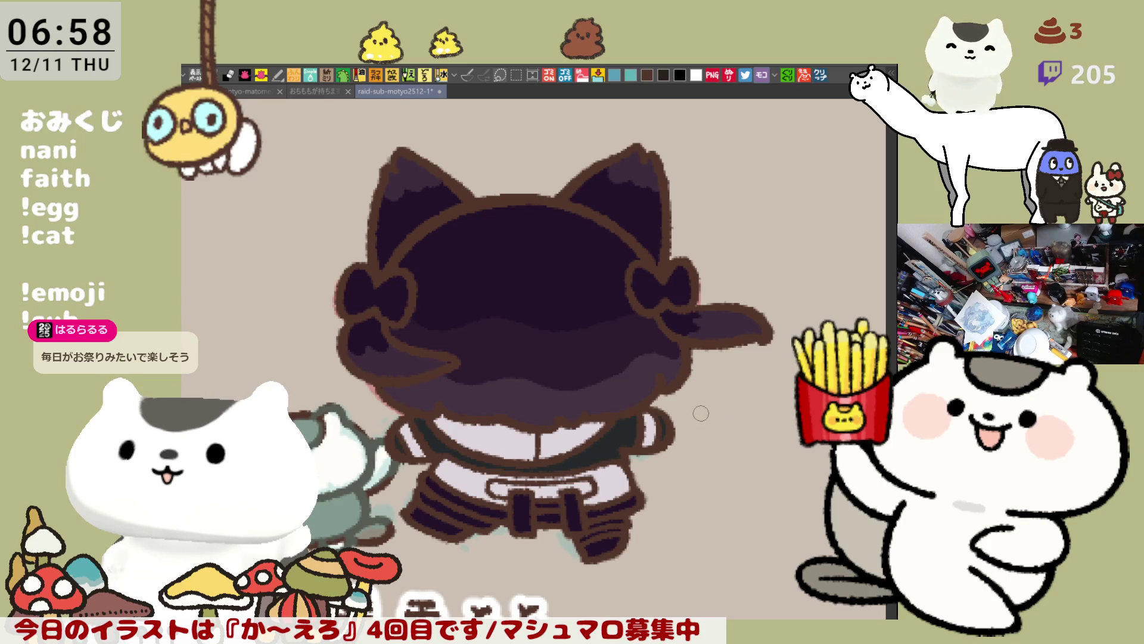
scroll(554, 391, down, 2)
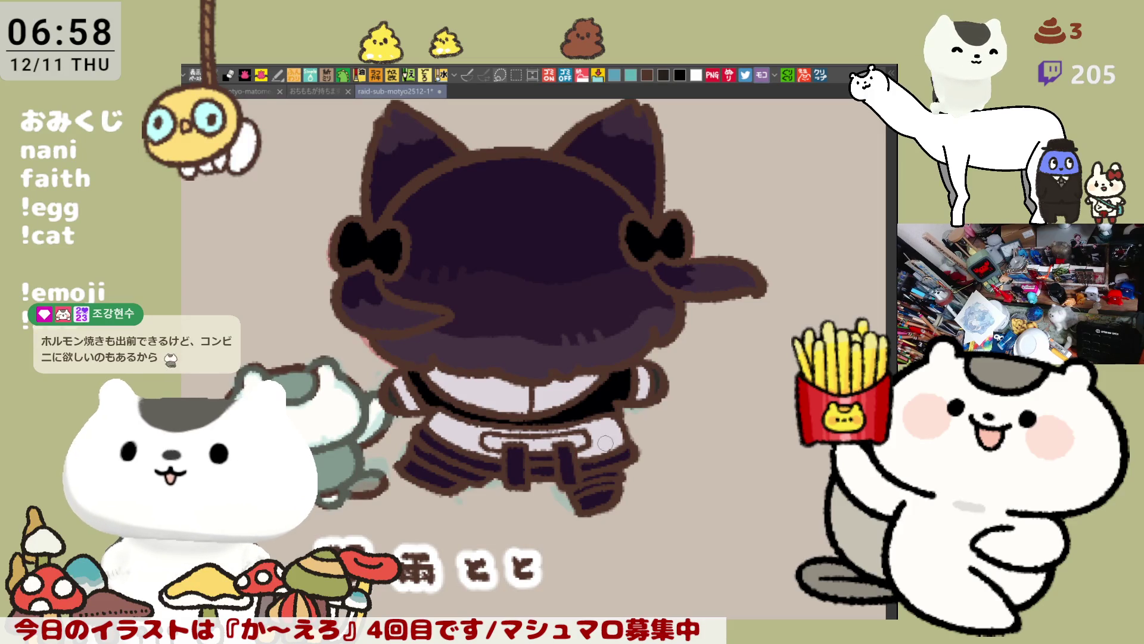
Fill two cyan ribbon strips below the belt and touch up the trouser leg stripes.
click(518, 460)
click(572, 457)
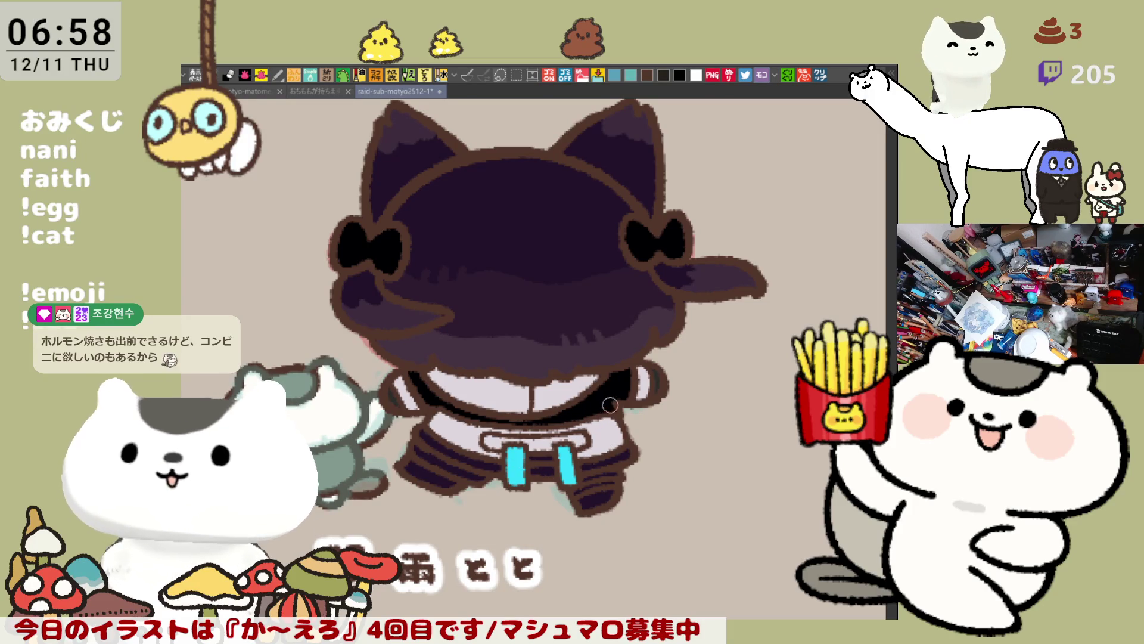
click(626, 454)
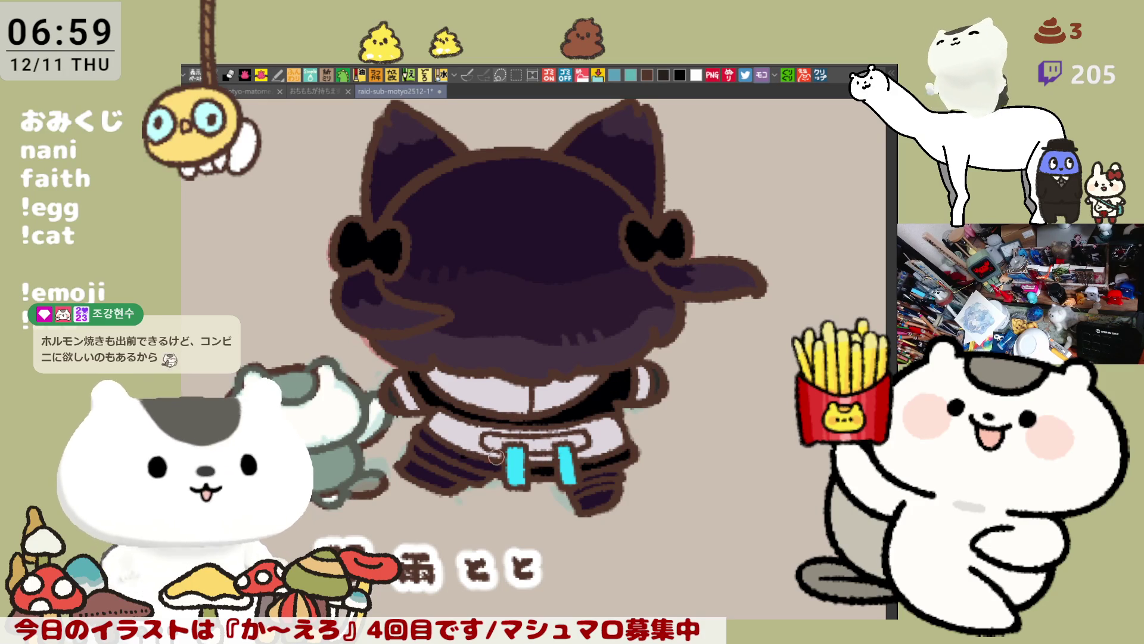
drag(436, 436, 497, 464)
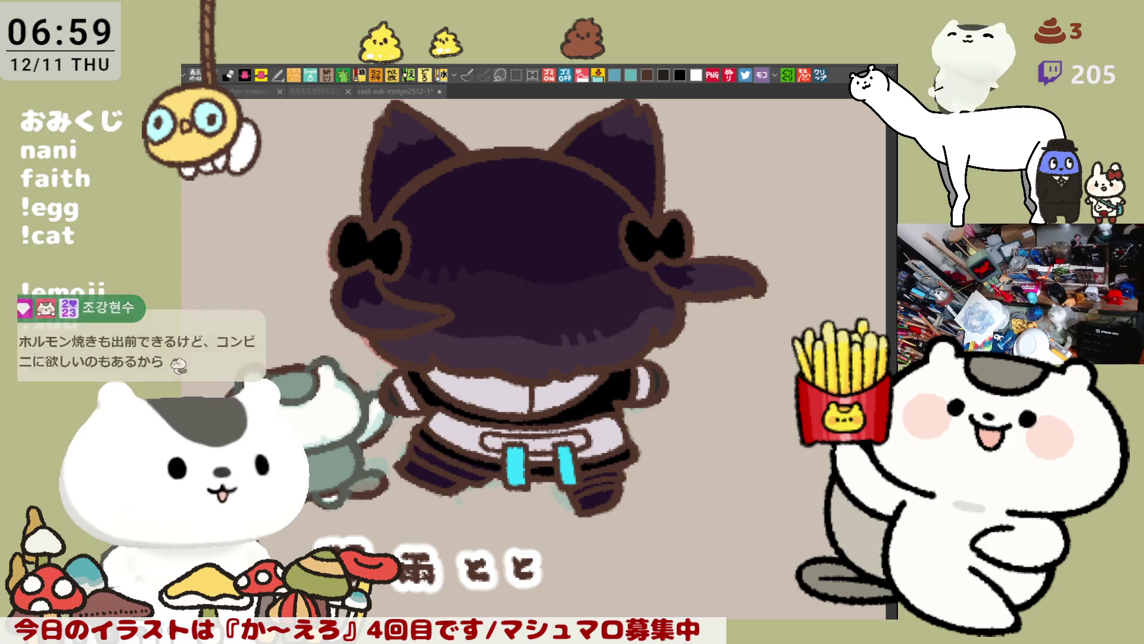
click(346, 372)
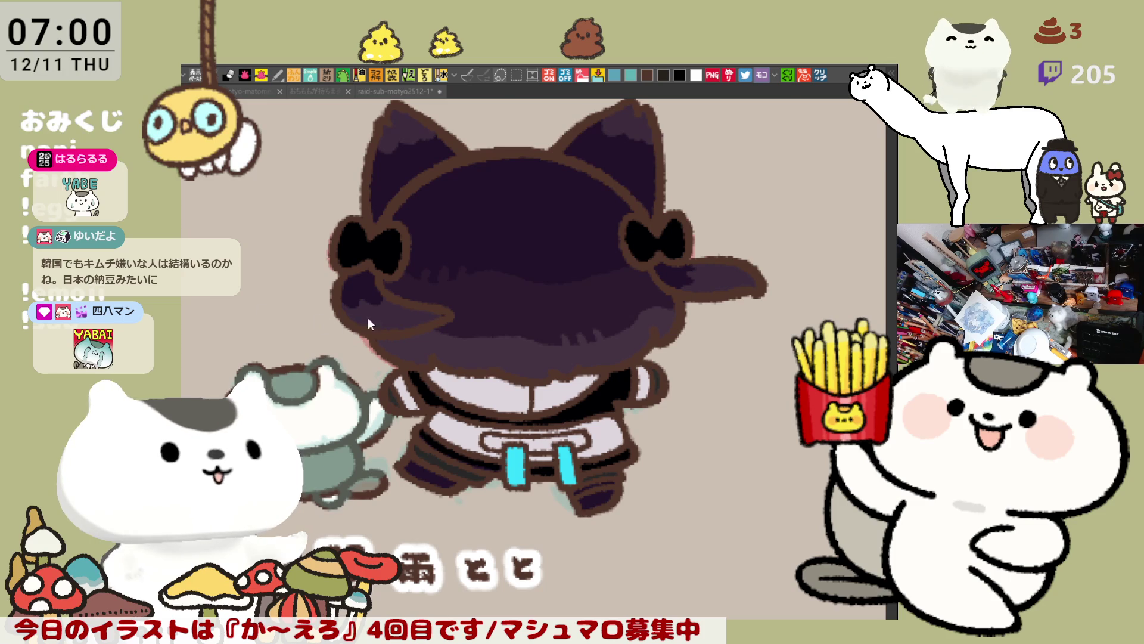
mouse_move(612, 476)
mouse_down()
mouse_move(628, 354)
mouse_move(662, 374)
mouse_up()
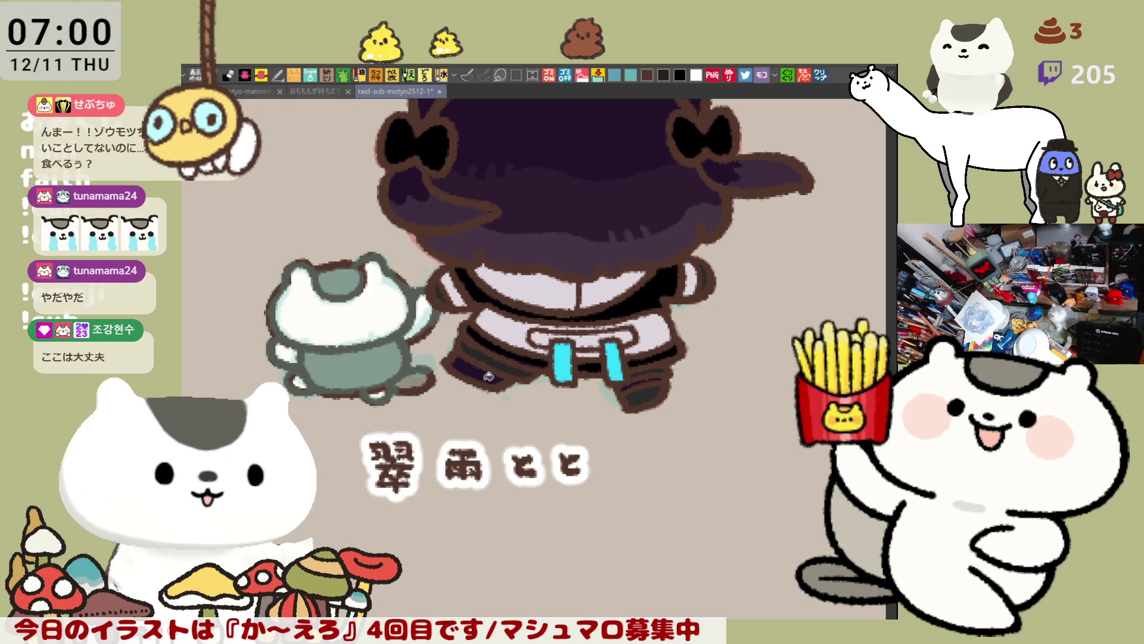
Place a row of three small grey dots on top of the head, repositioning misplaced ones.
mouse_move(643, 339)
mouse_down()
mouse_move(647, 438)
mouse_move(636, 434)
mouse_up()
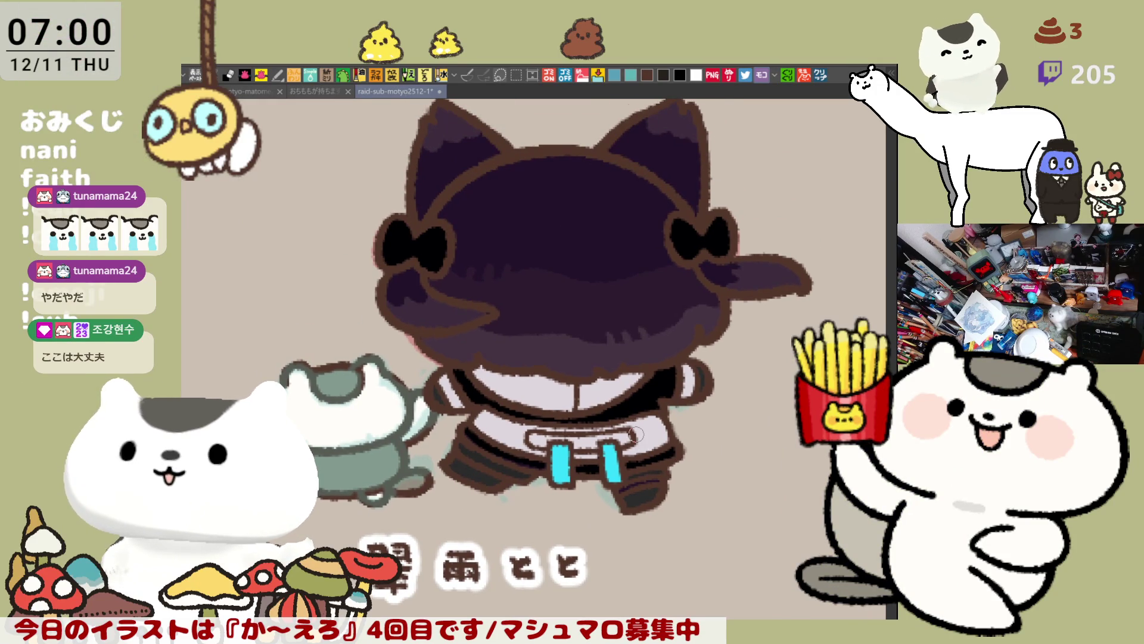
scroll(635, 434, up, 4)
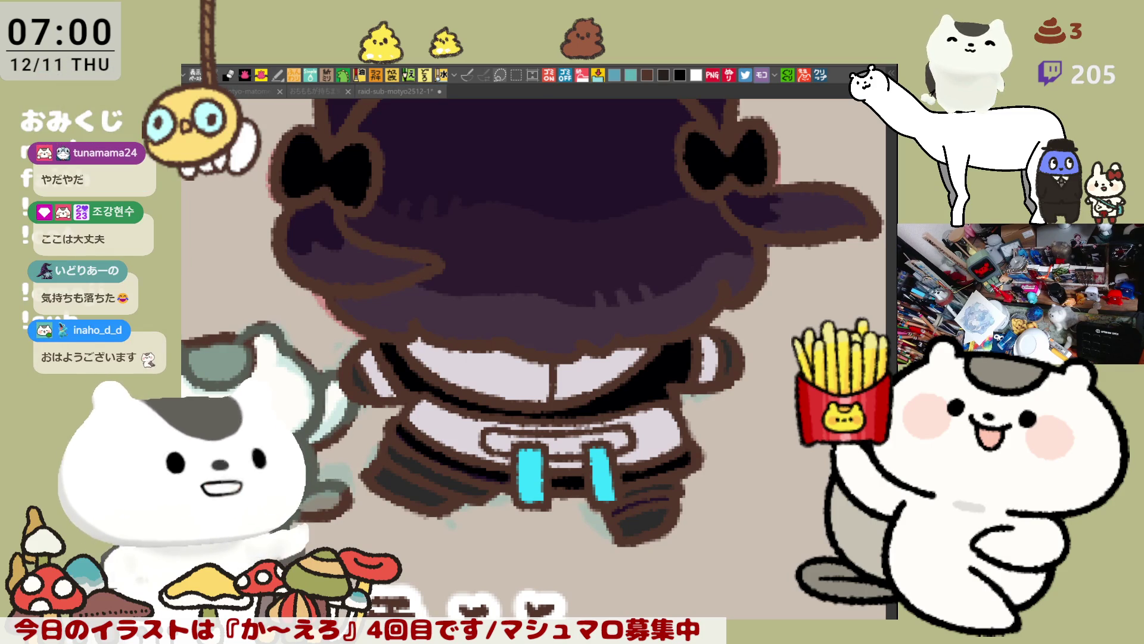
scroll(621, 197, up, 3)
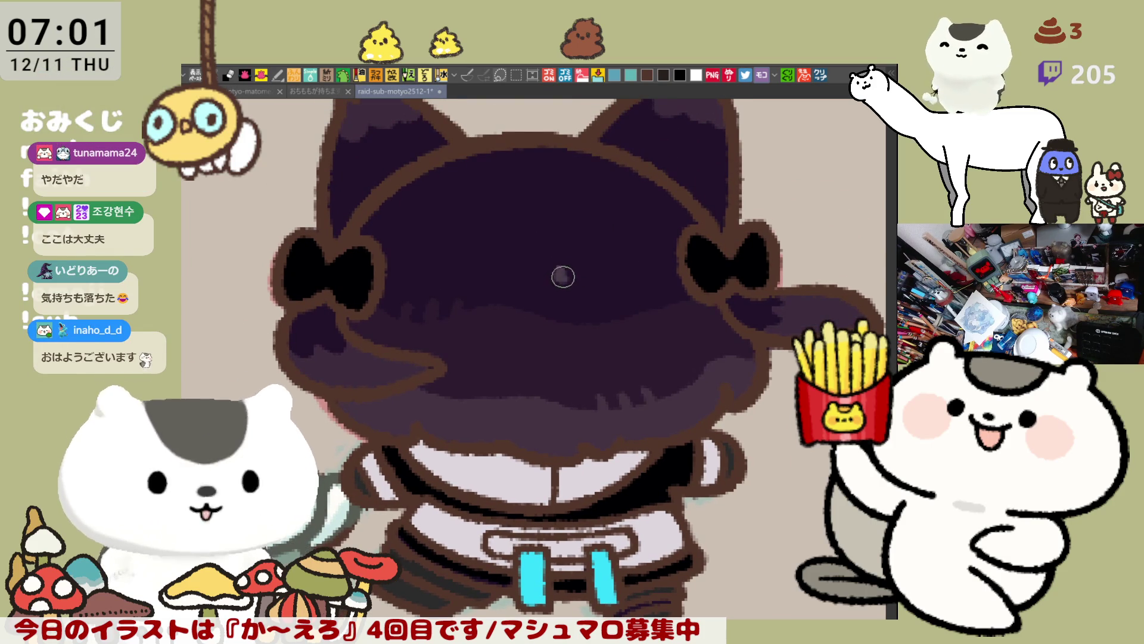
click(589, 273)
click(617, 271)
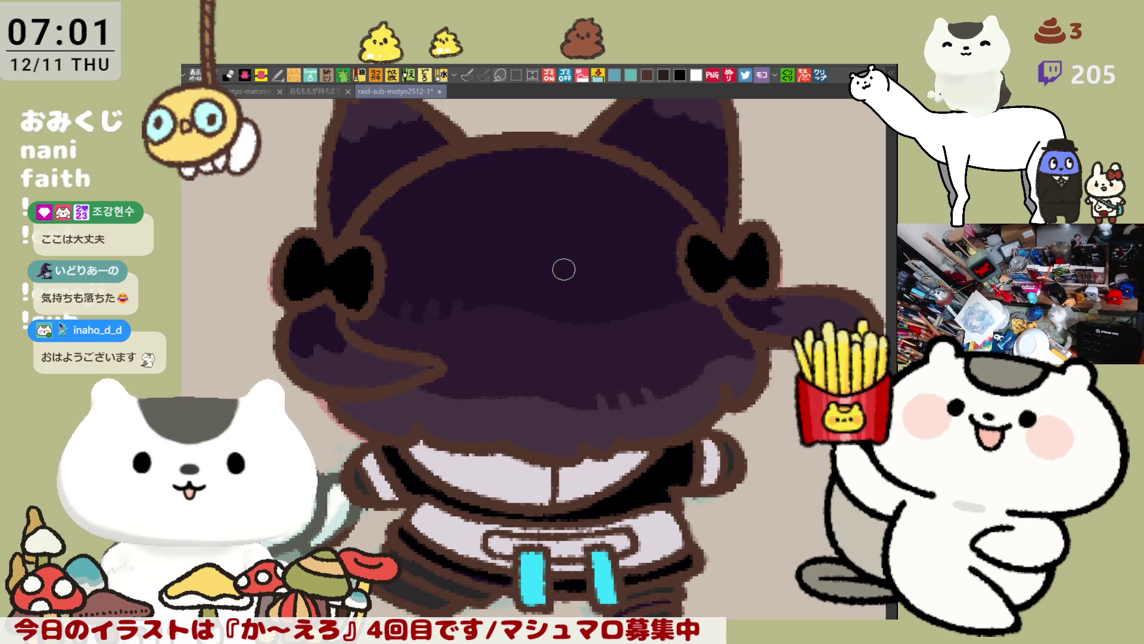
click(564, 269)
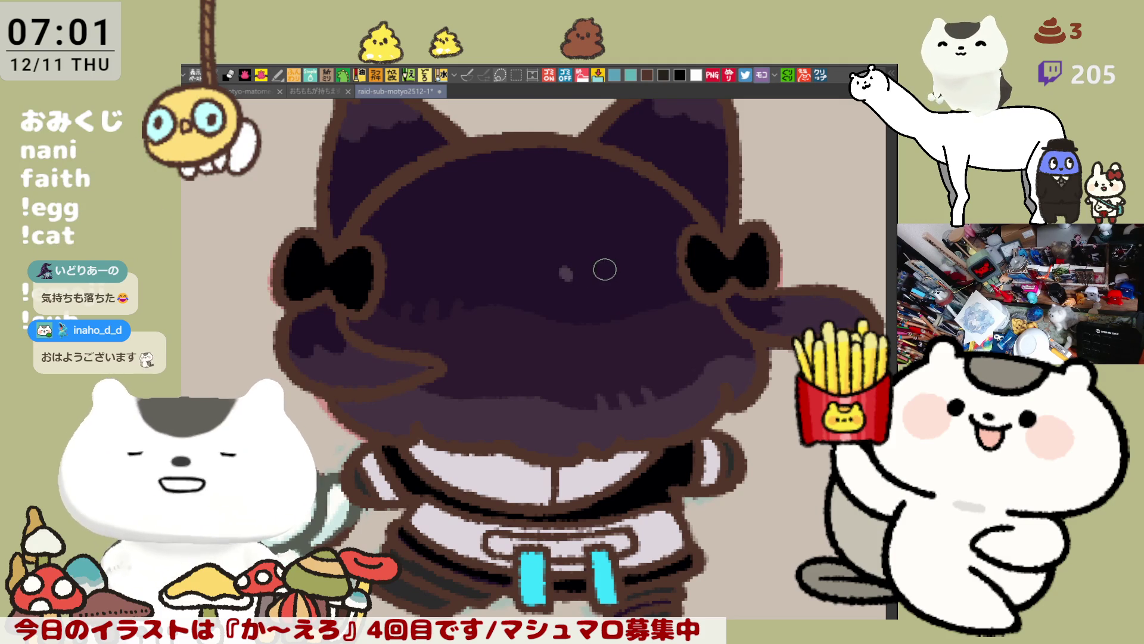
click(563, 270)
click(593, 269)
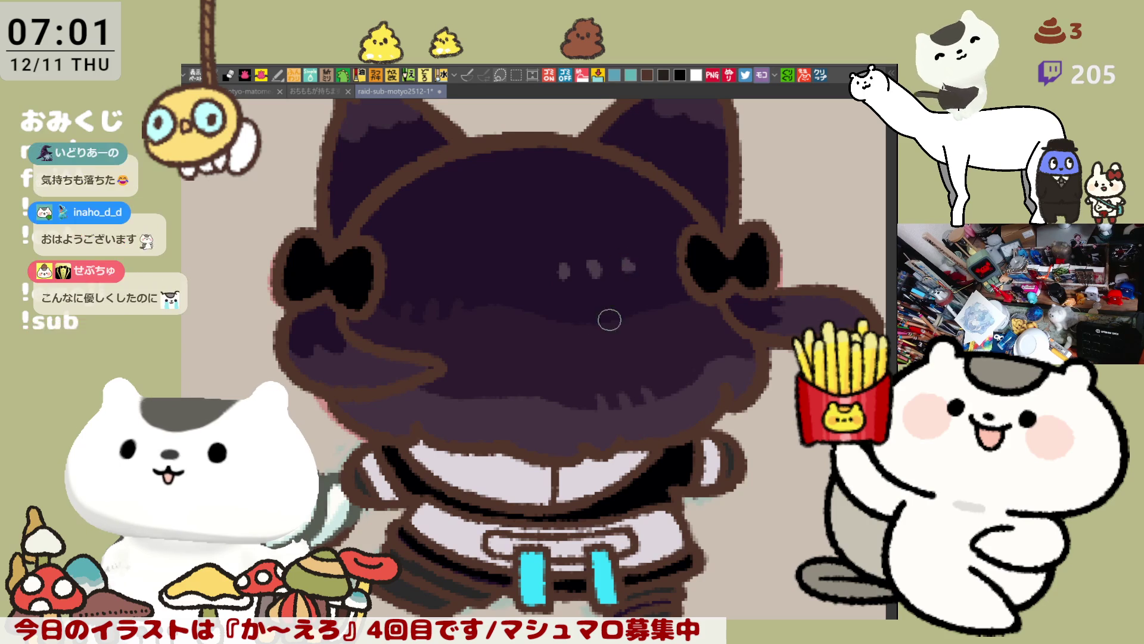
click(593, 267)
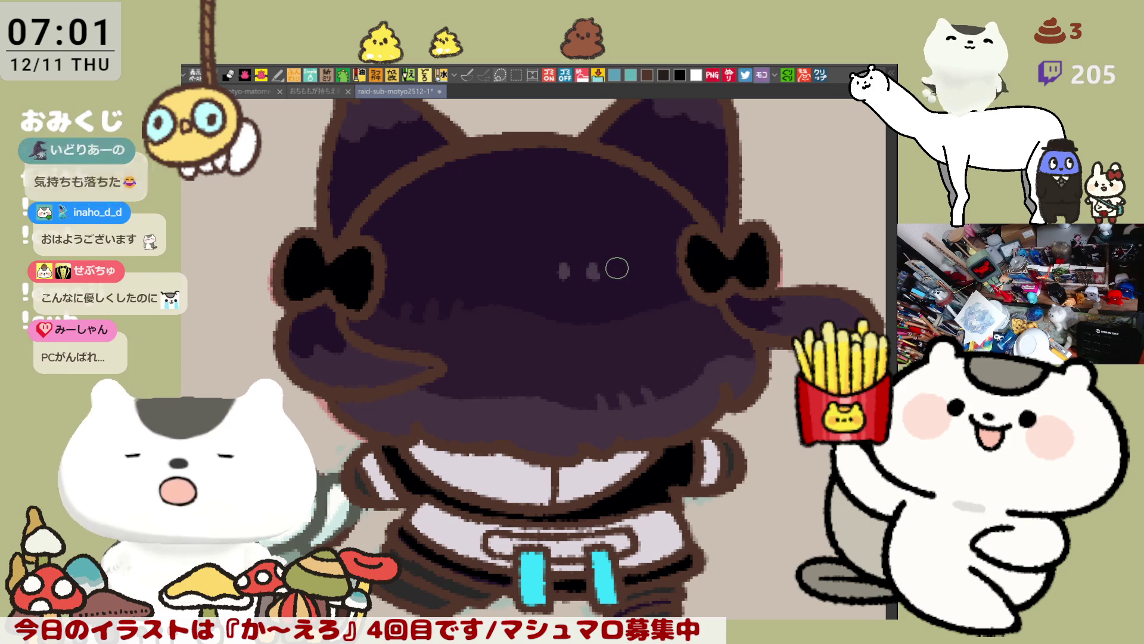
click(591, 269)
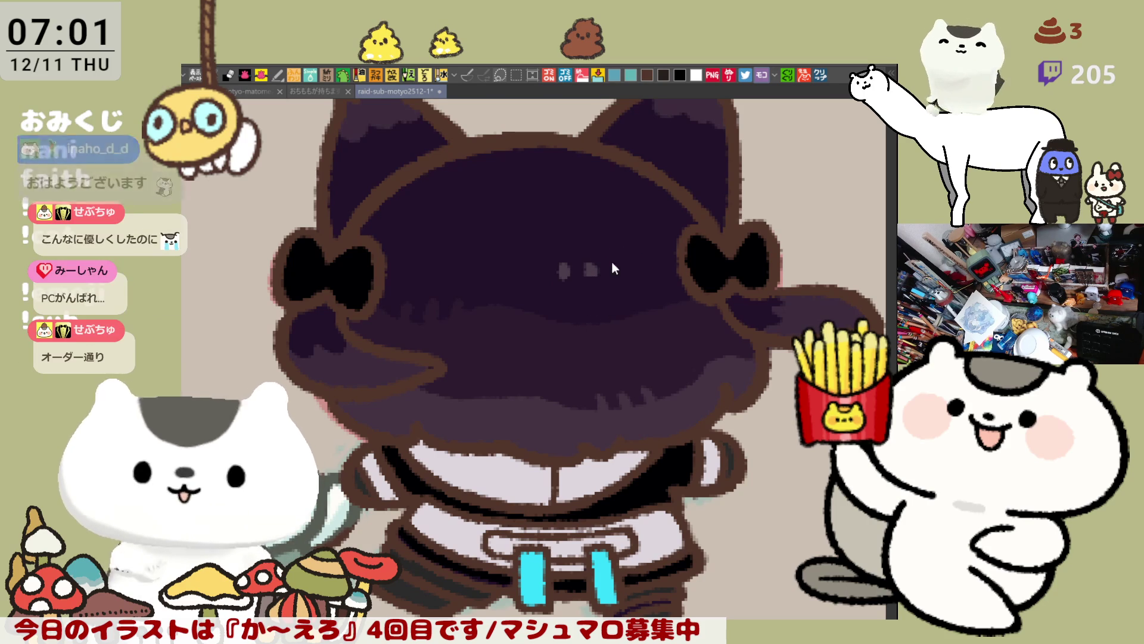
click(620, 269)
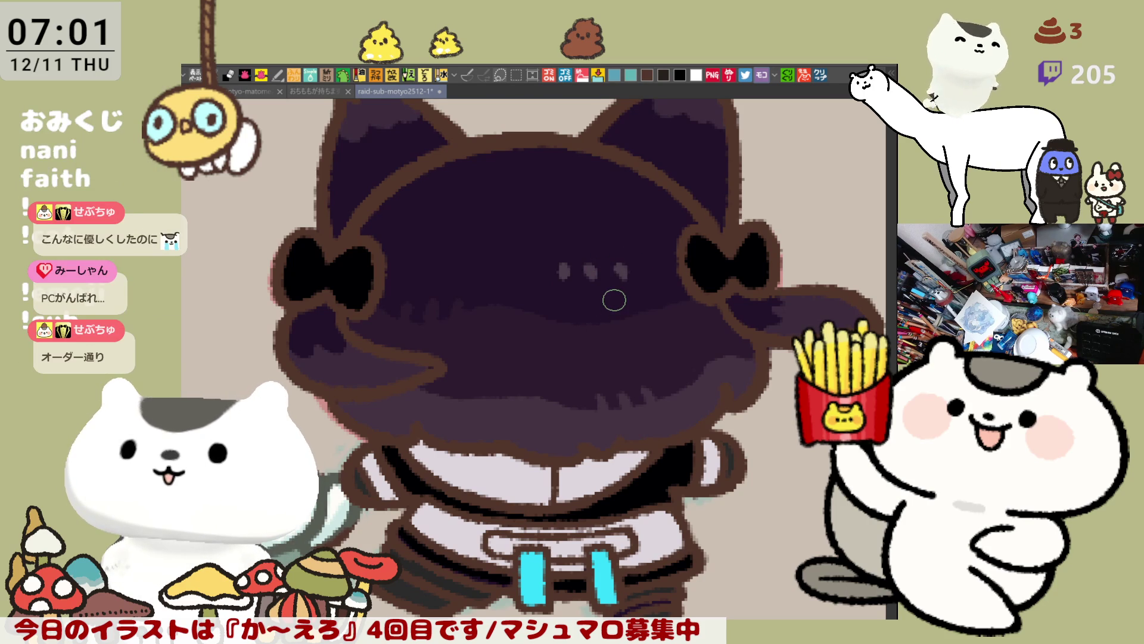
scroll(615, 299, down, 2)
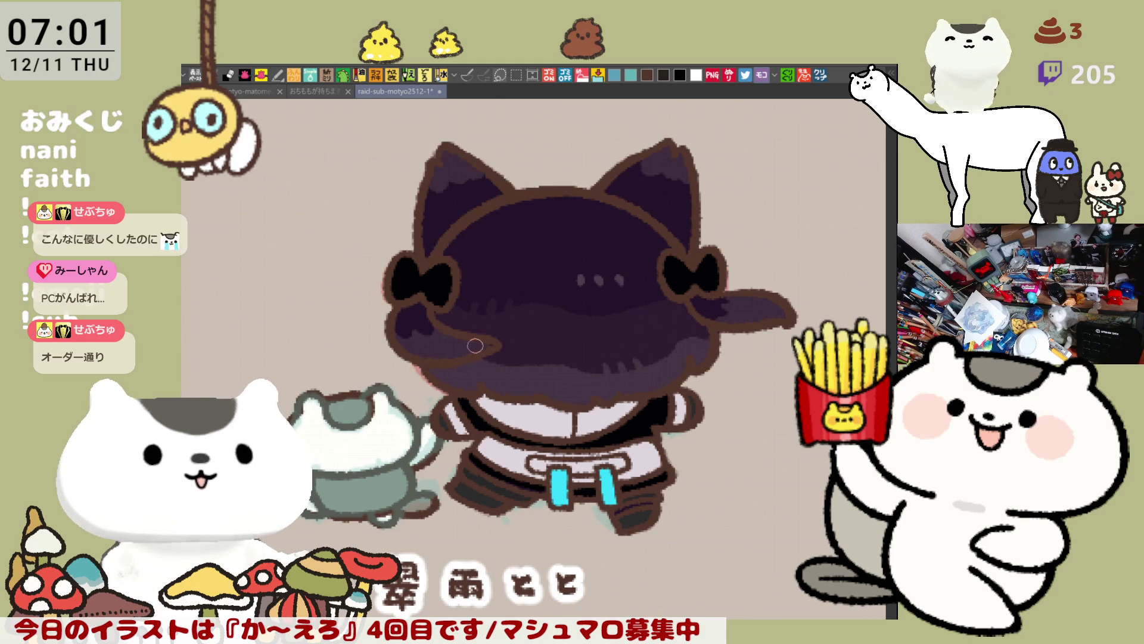
Rectangle-select the dark-purple cat-eared girl and her name label, deselect, and save the character sheet.
scroll(479, 346, down, 5)
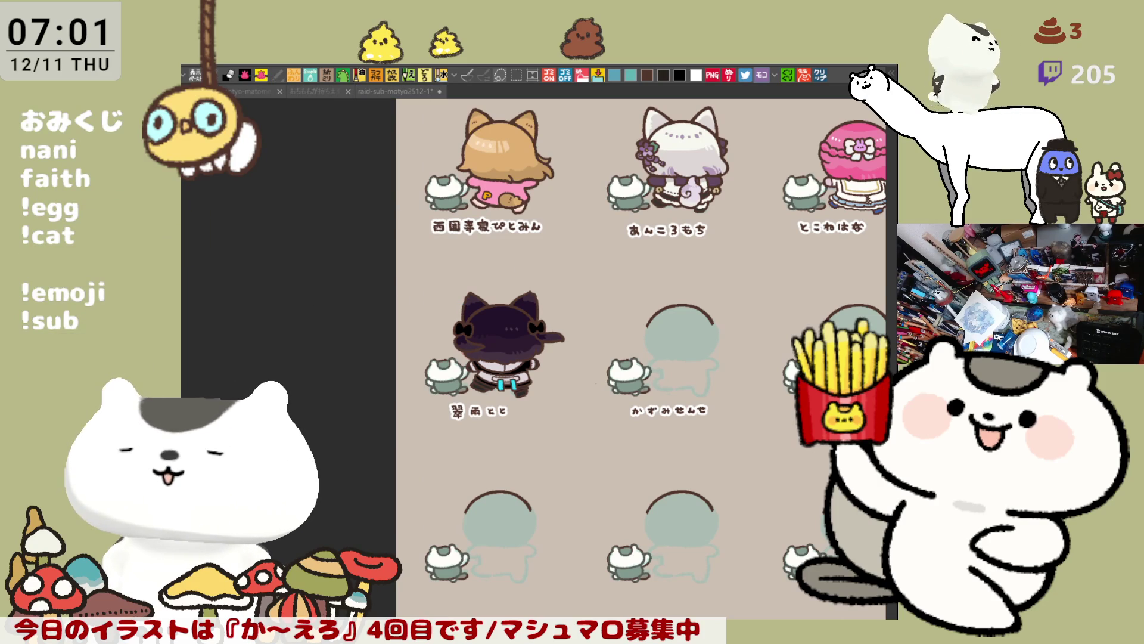
click(737, 482)
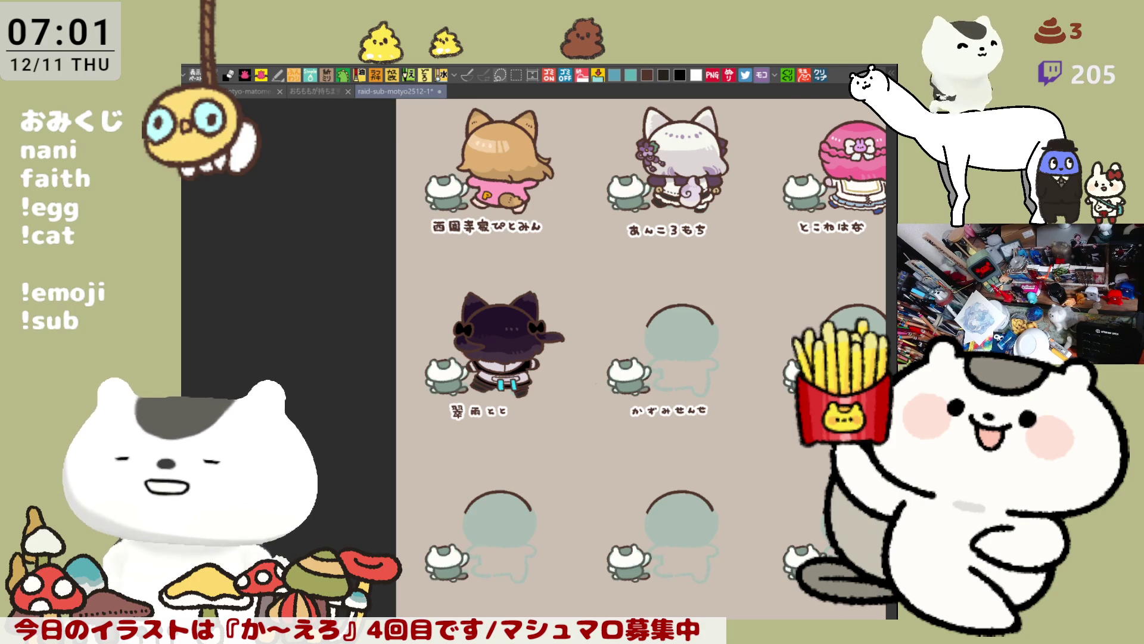
key(m)
drag(390, 290, 598, 447)
drag(410, 264, 587, 442)
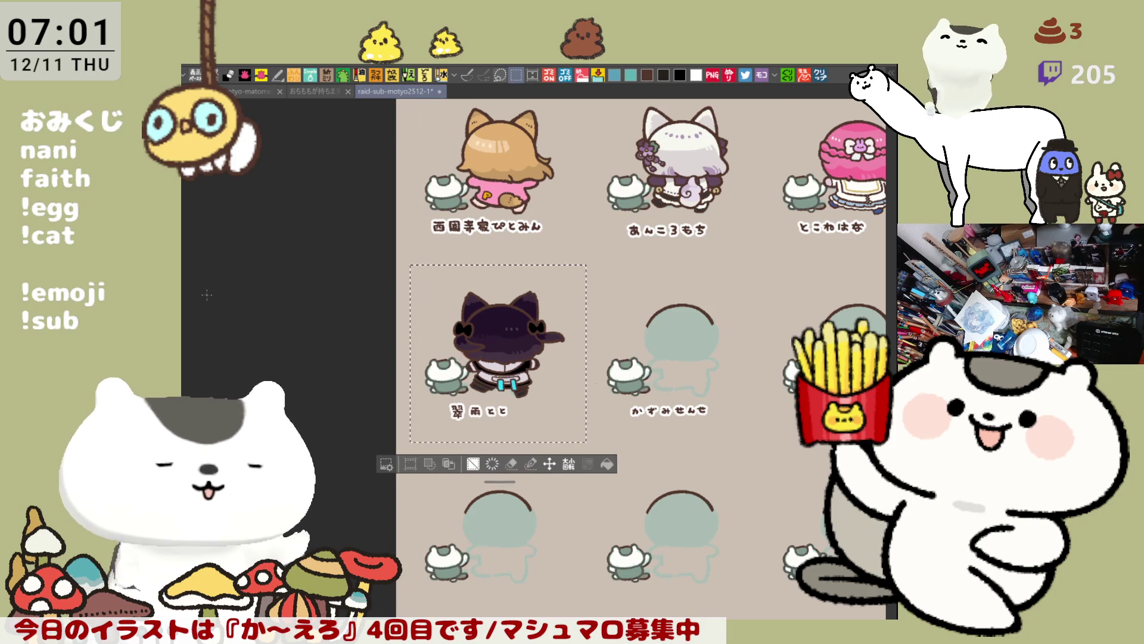
key(ctrl+d)
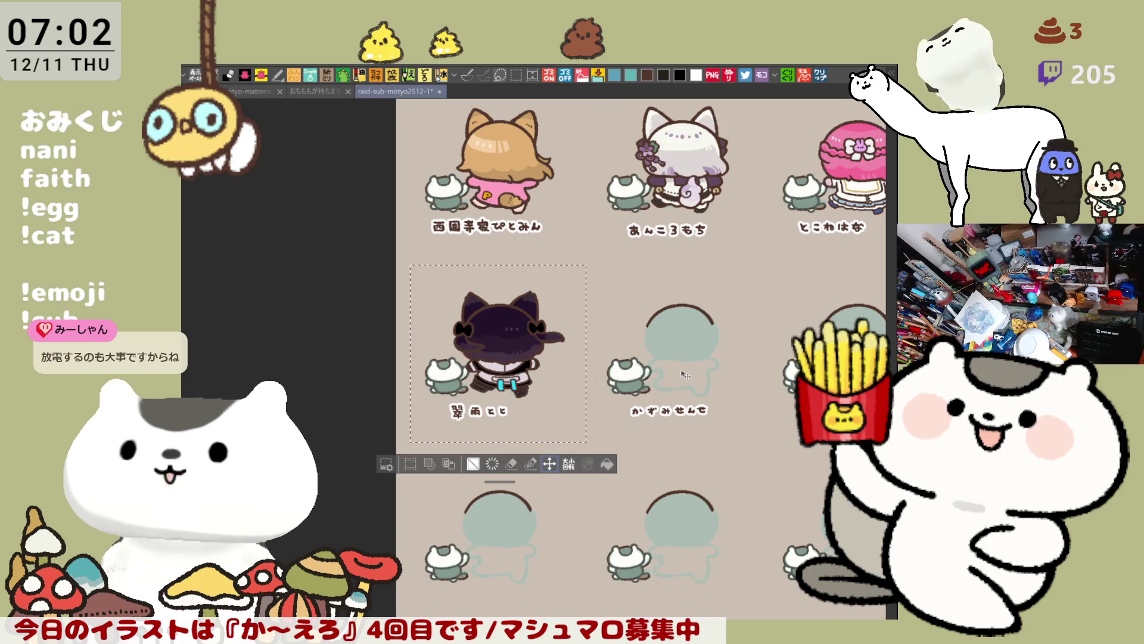
key(ctrl+s)
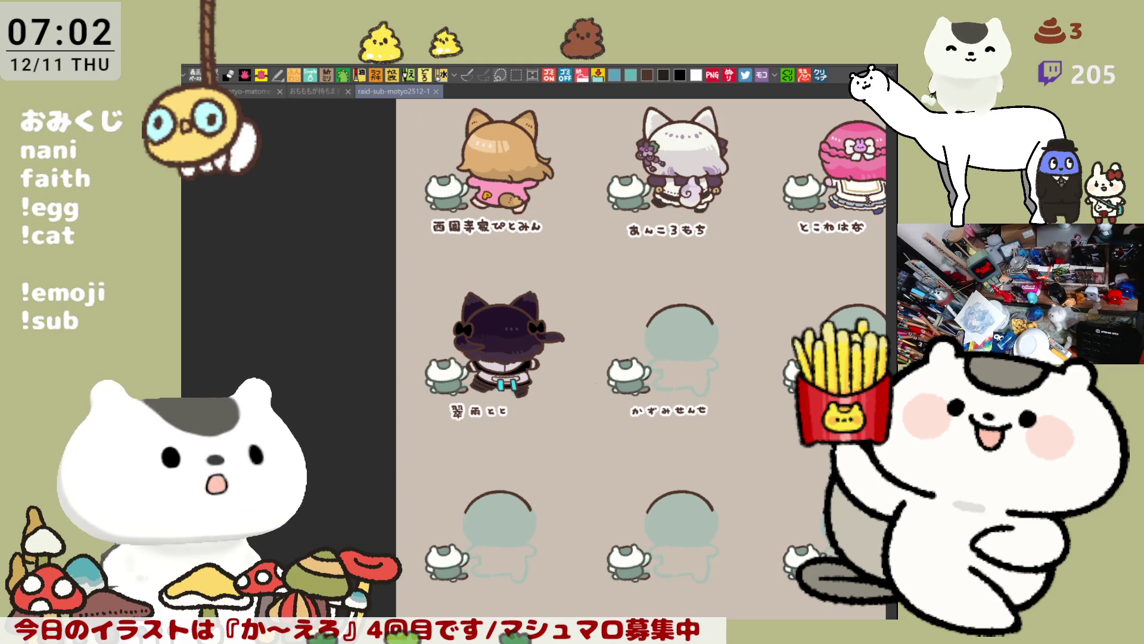